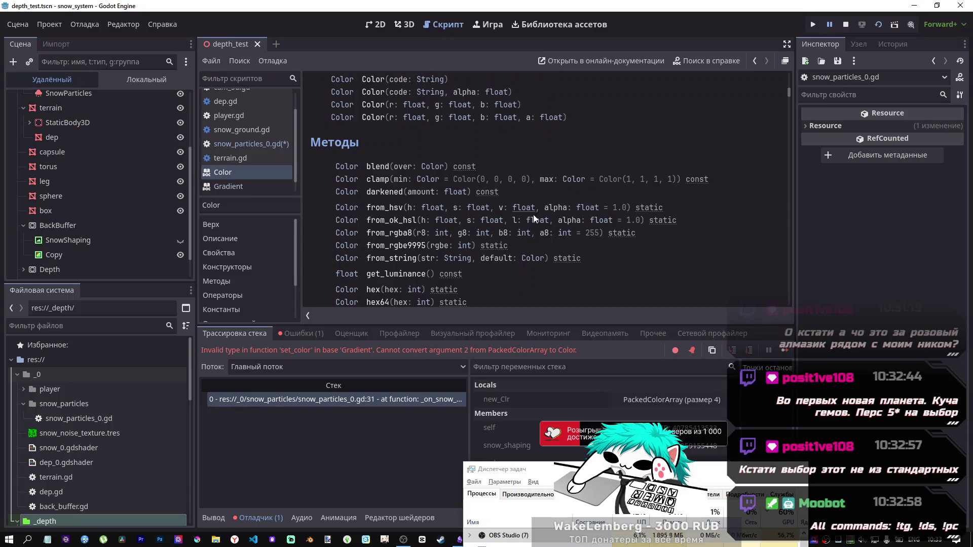
Step: Scroll through the Color reference page, then reopen the snow_particles_0.gd script
scroll(491, 201, "down", 5)
scroll(492, 217, "up", 4)
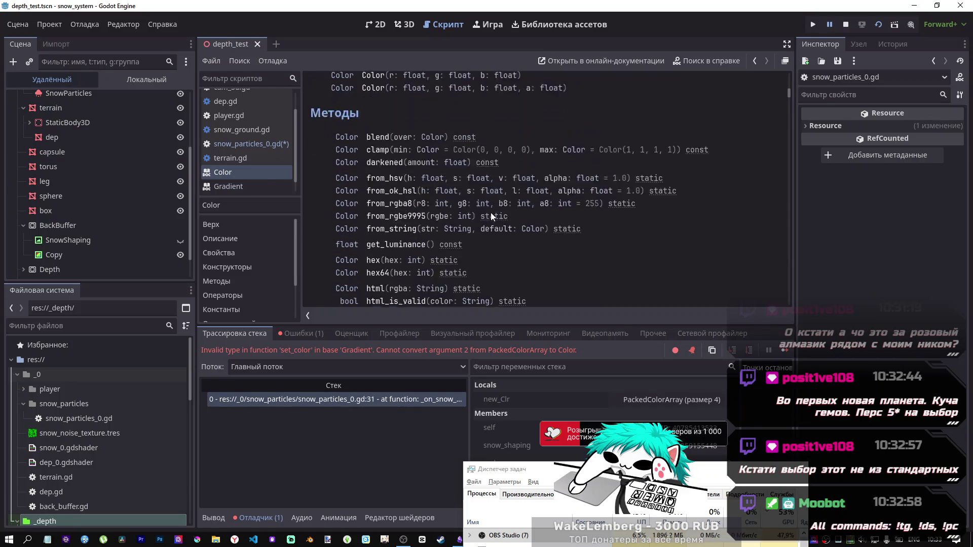
scroll(492, 217, "down", 5)
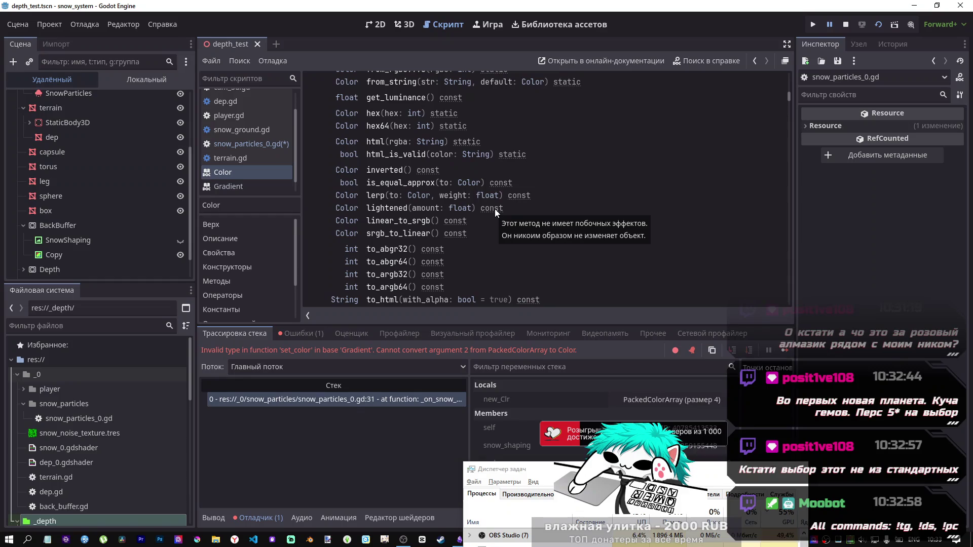
scroll(486, 208, "down", 5)
scroll(479, 210, "up", 15)
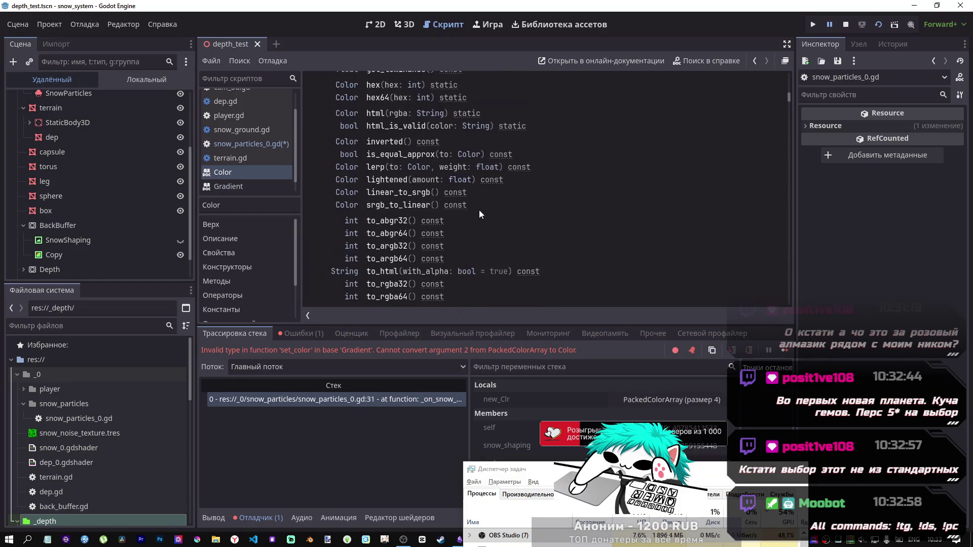
scroll(480, 210, "down", 1)
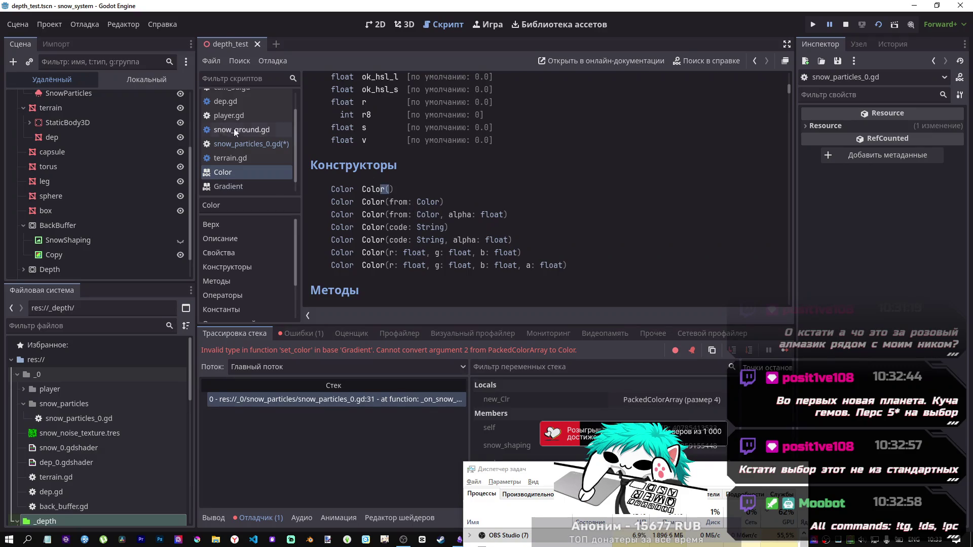
left_click(251, 144)
left_click(439, 178)
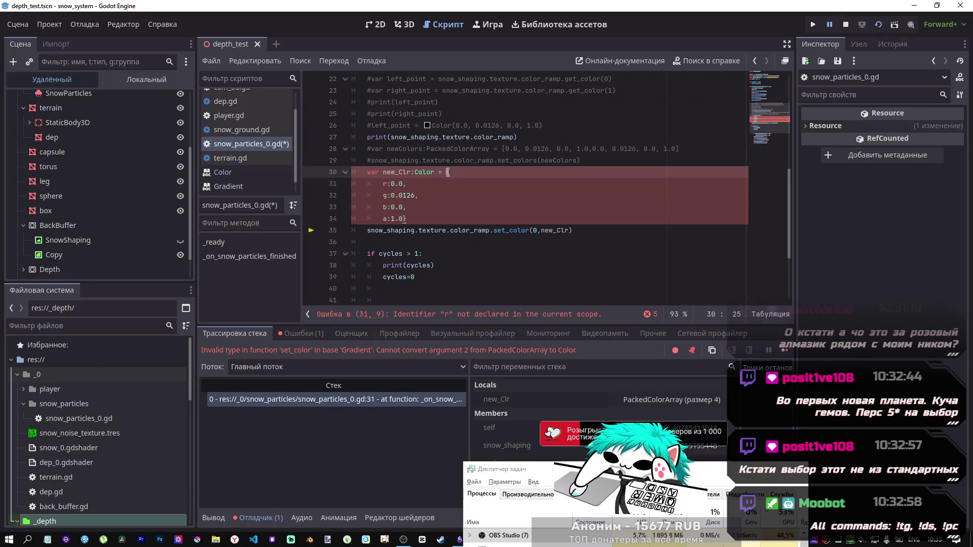
Step: Replace line 30's brace block with a Color( constructor and join the red value onto it
left_click(456, 173)
key("BackSpace")
type("Color")
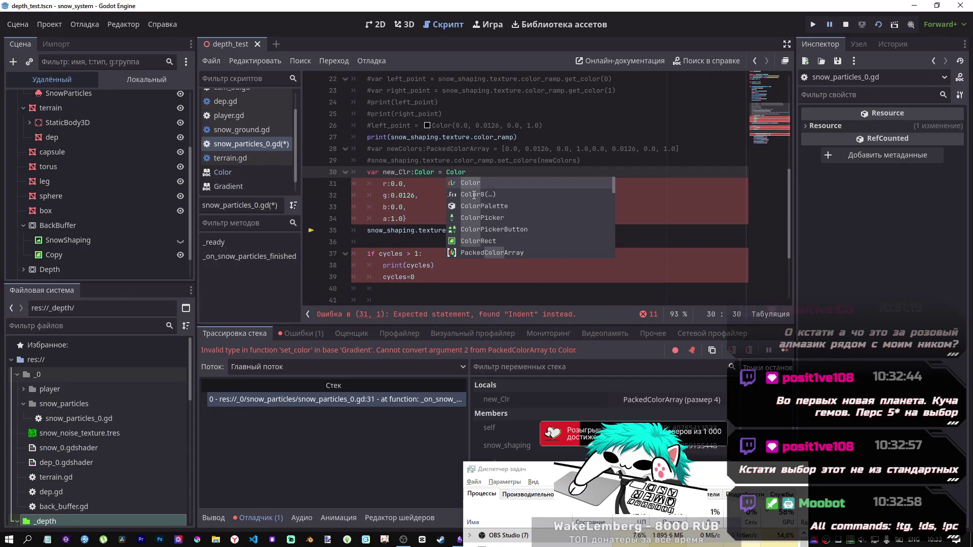
type("{\\")
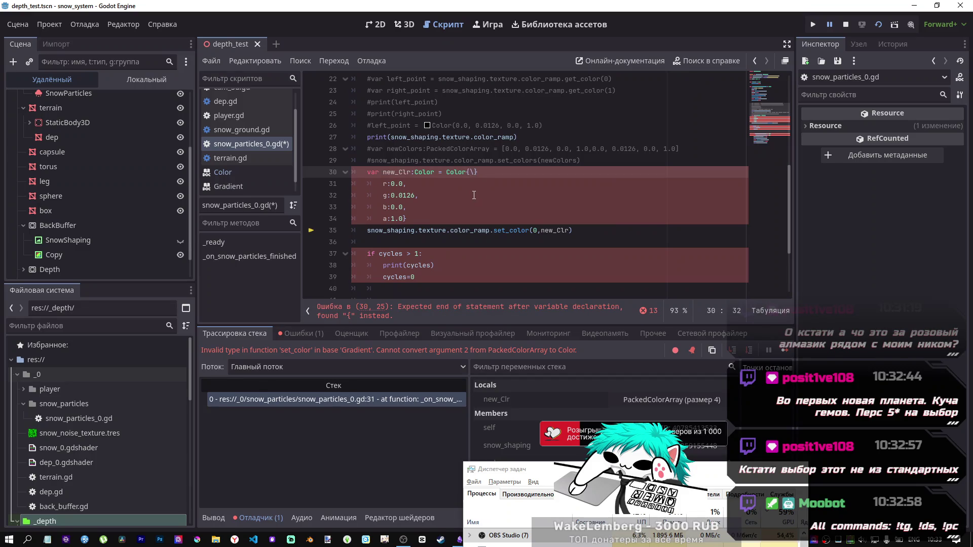
key("BackSpace")
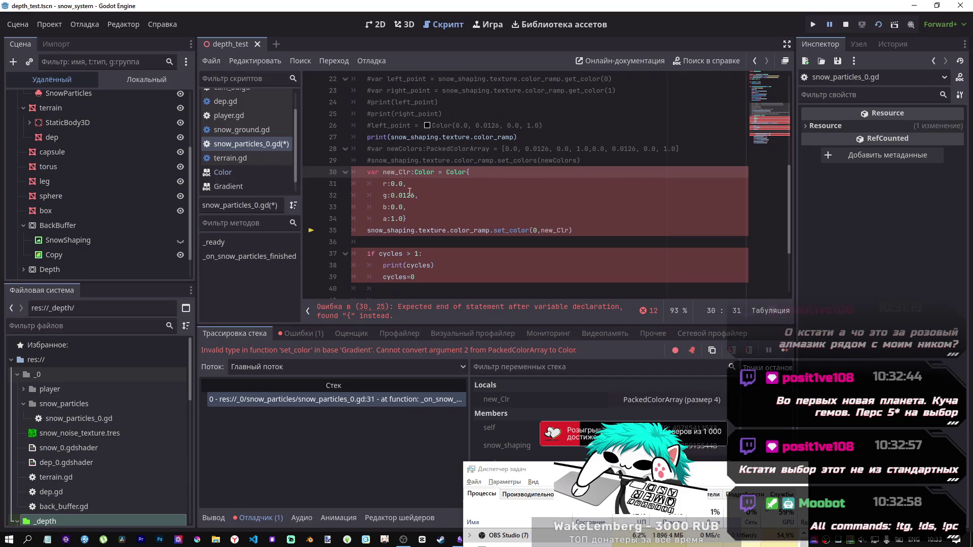
left_click_drag(390, 183, 490, 172)
key("BackSpace")
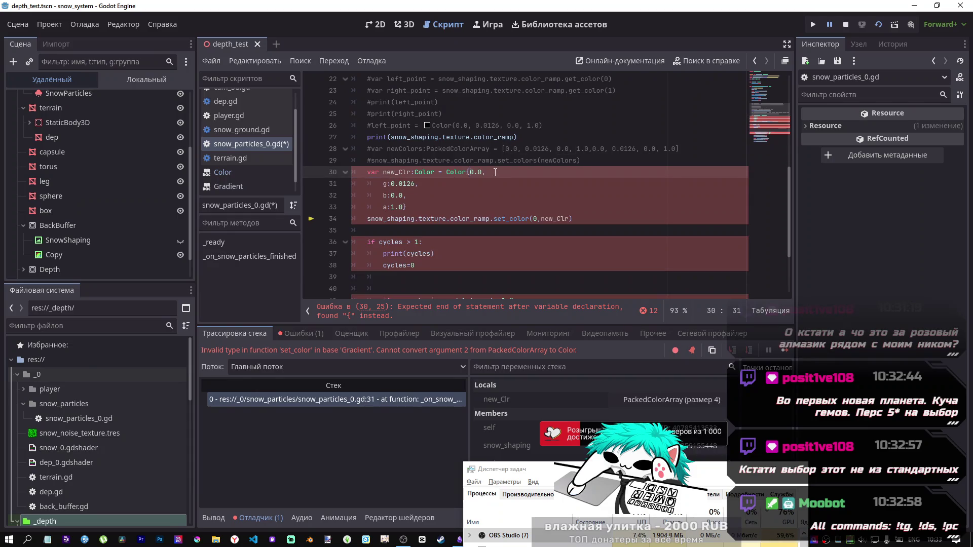
key("BackSpace")
type("(")
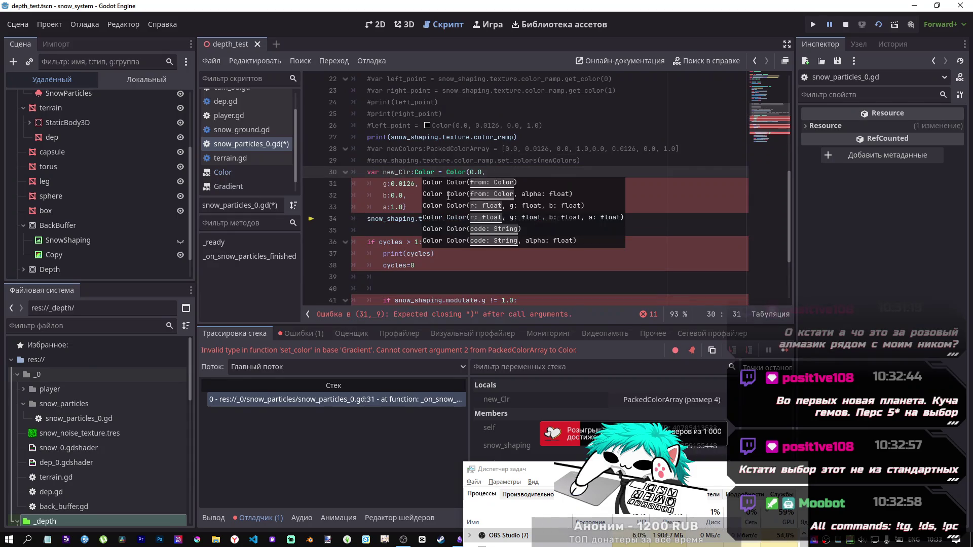
Step: Join the 0.0126 green, blue and 1.0 alpha values onto line 30, then run the game
left_click(407, 207)
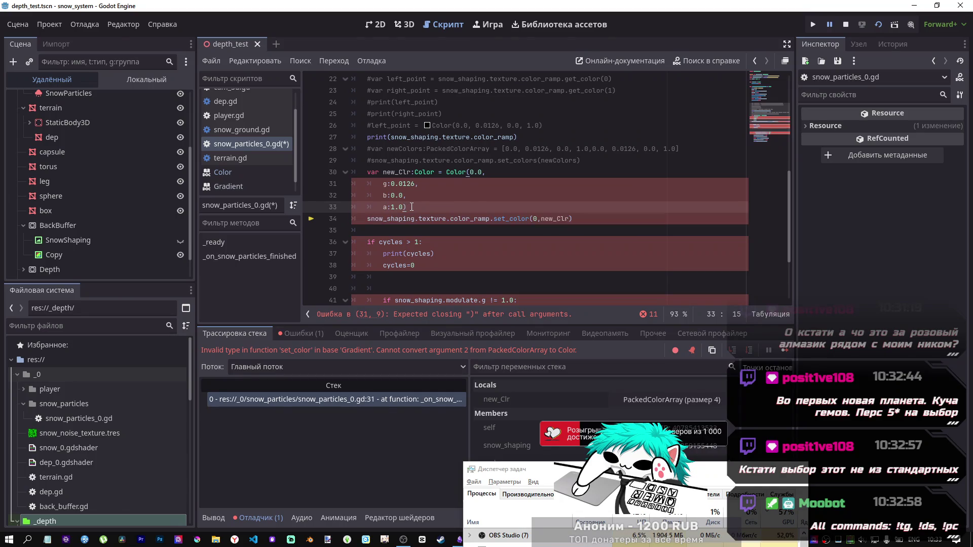
left_click_drag(391, 184, 529, 171)
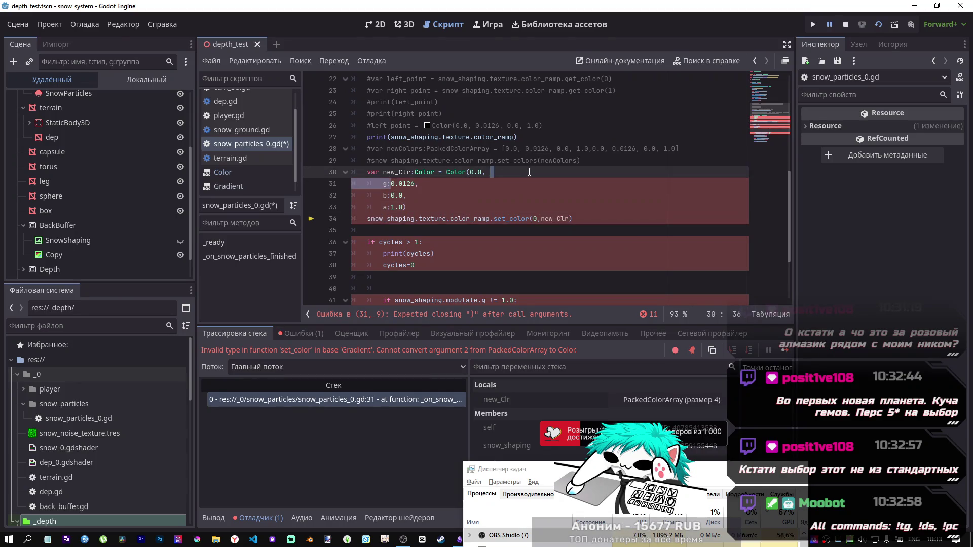
key("BackSpace")
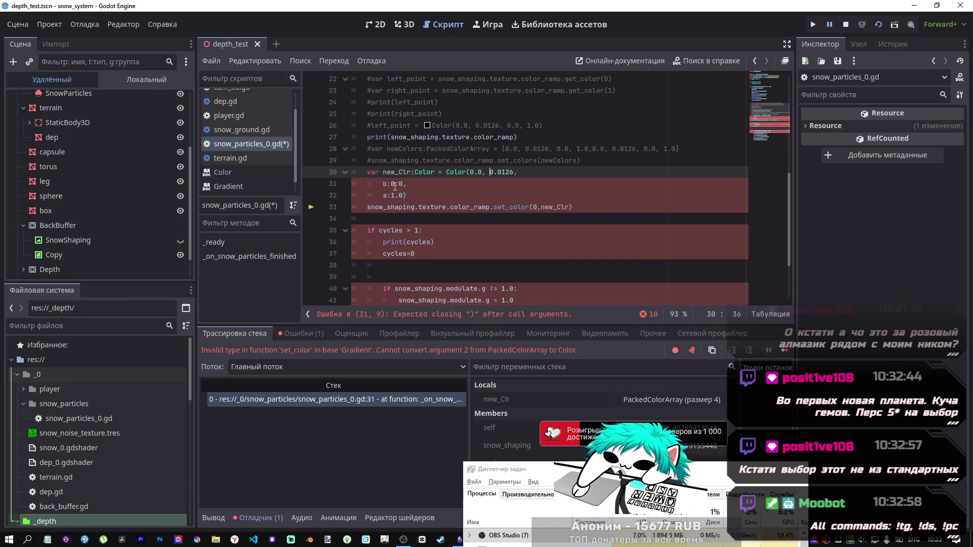
key("Delete")
key("Delete")
key("Delete")
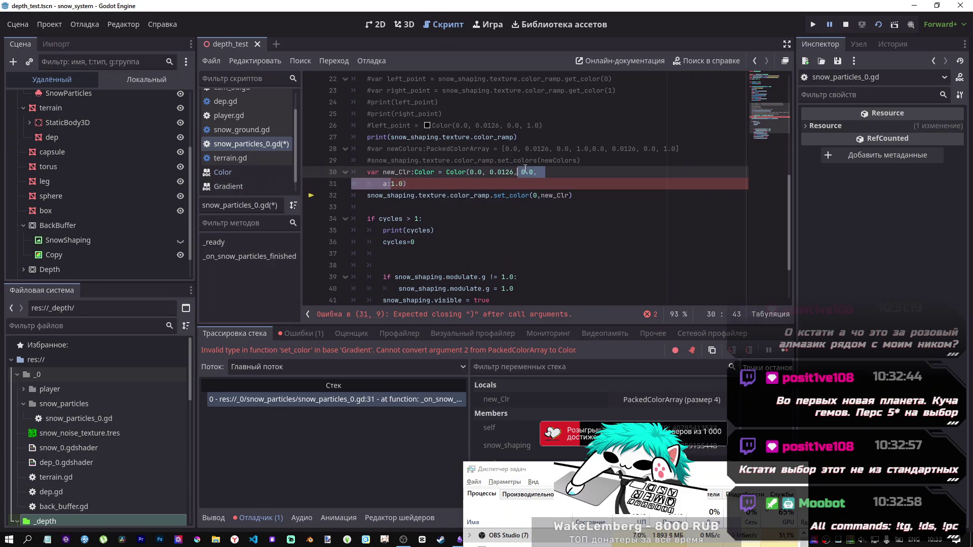
left_click(538, 172)
key("Delete")
key("Delete")
key("Delete")
key("End")
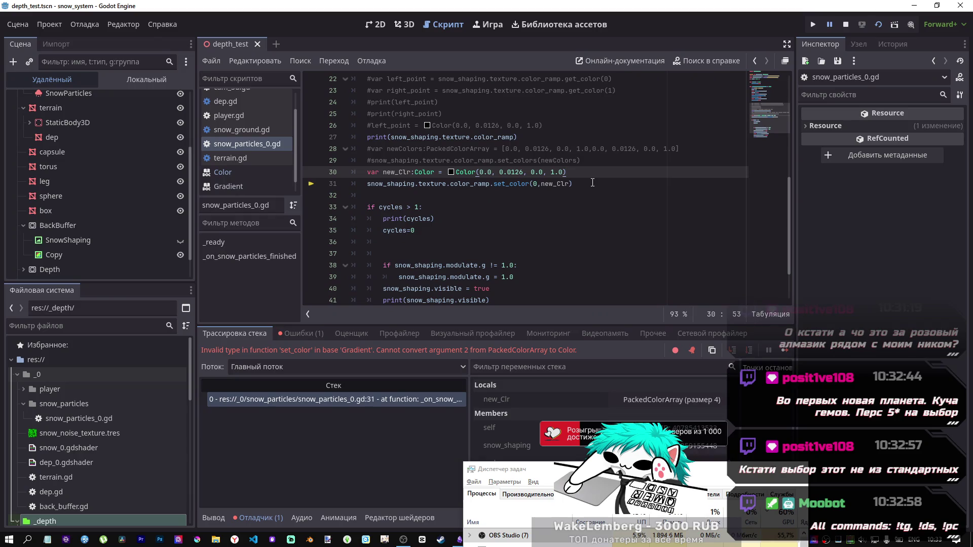
left_click(883, 25)
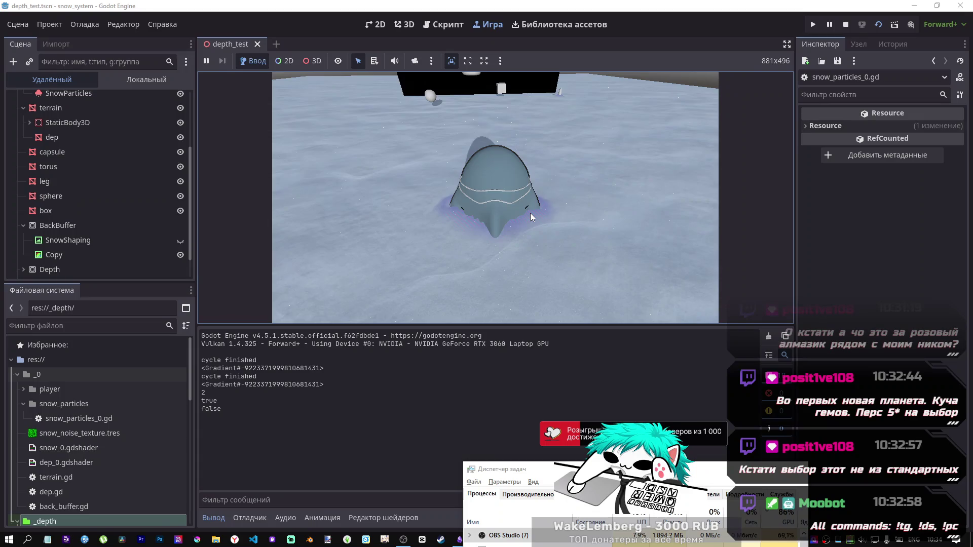
Step: Orbit the game camera around the egg, then stop the run and check the output
mouse_move(530, 211)
left_mouse_down()
mouse_move(590, 205)
mouse_move(498, 202)
left_mouse_up()
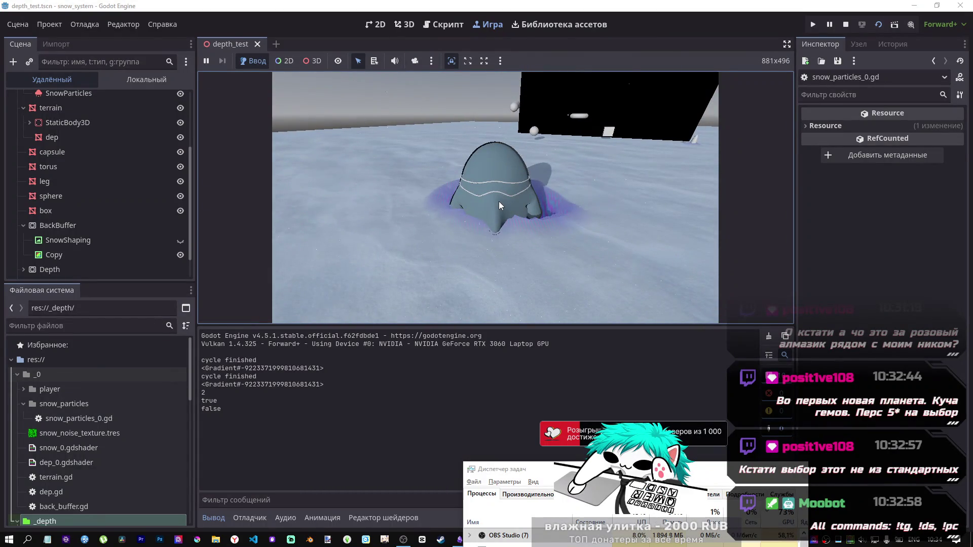
left_click(846, 25)
scroll(505, 223, "down", 5)
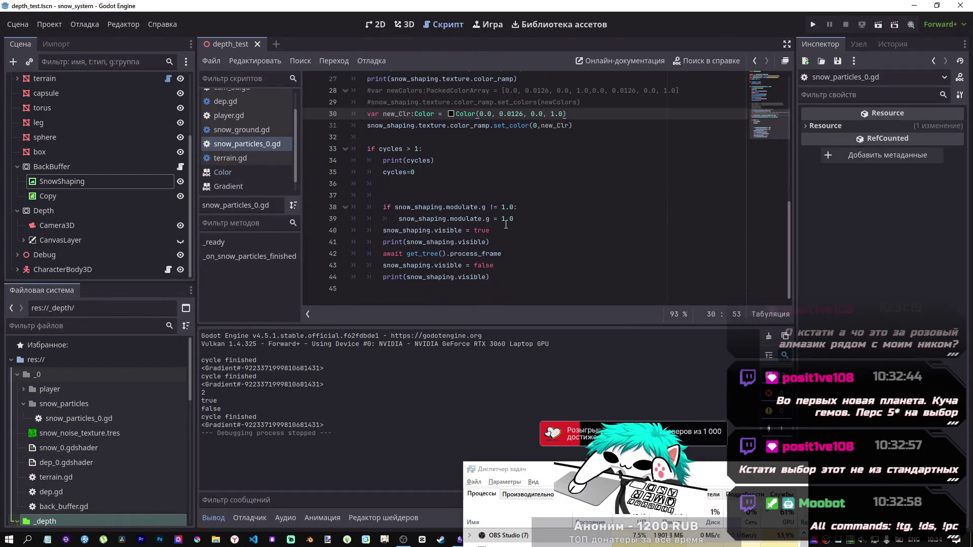
scroll(506, 223, "up", 4)
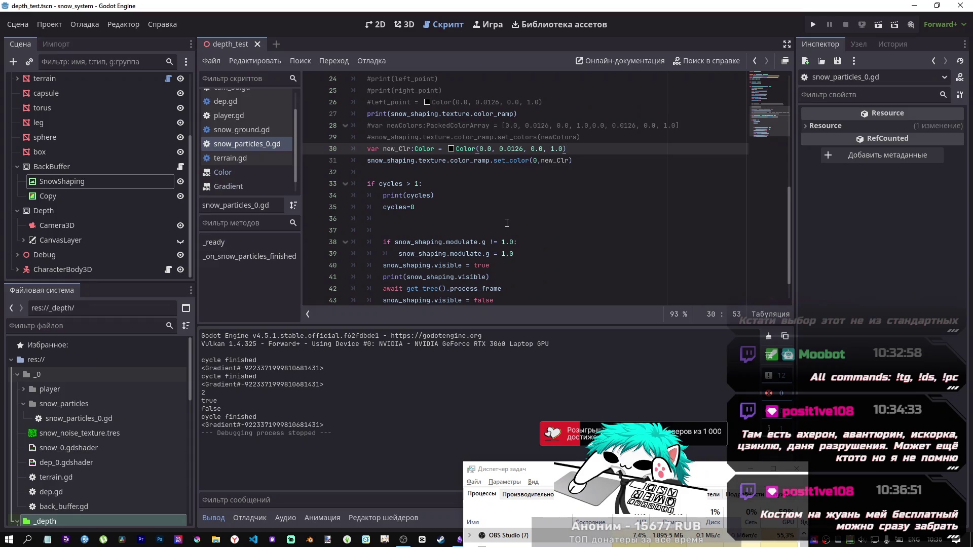
left_click(508, 213)
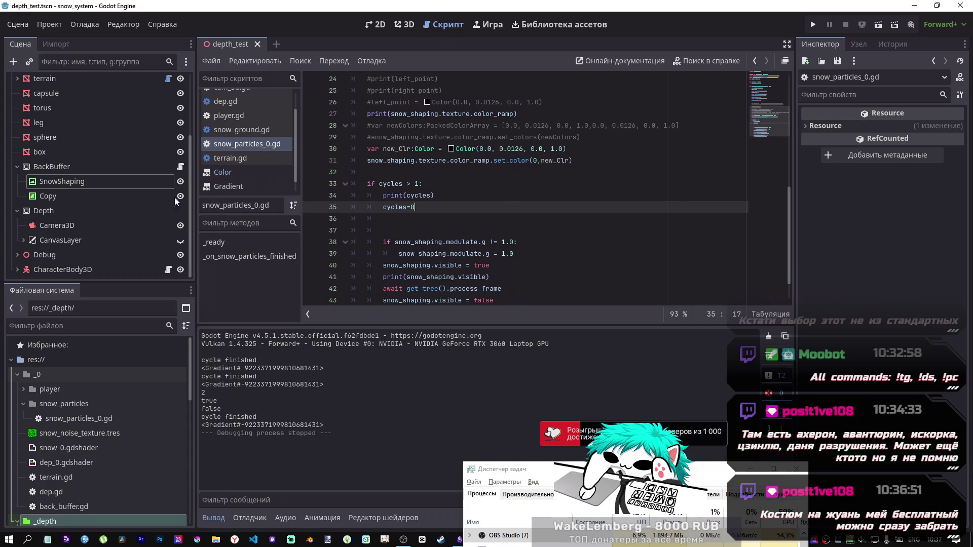
Step: Inspect the SnowShaping color ramp and set line 30's alpha value to 0.0126
left_click(120, 185)
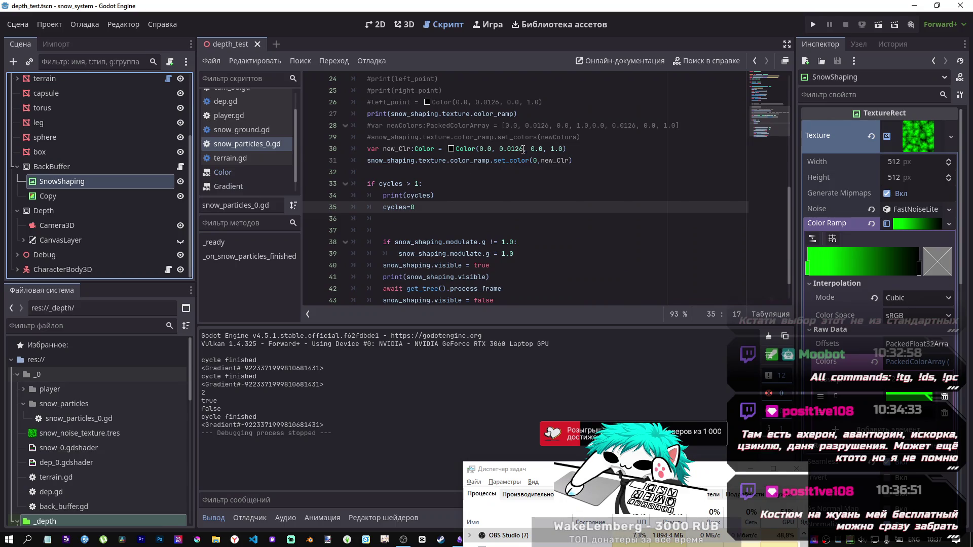
left_click_drag(523, 150, 496, 150)
key("ctrl+c")
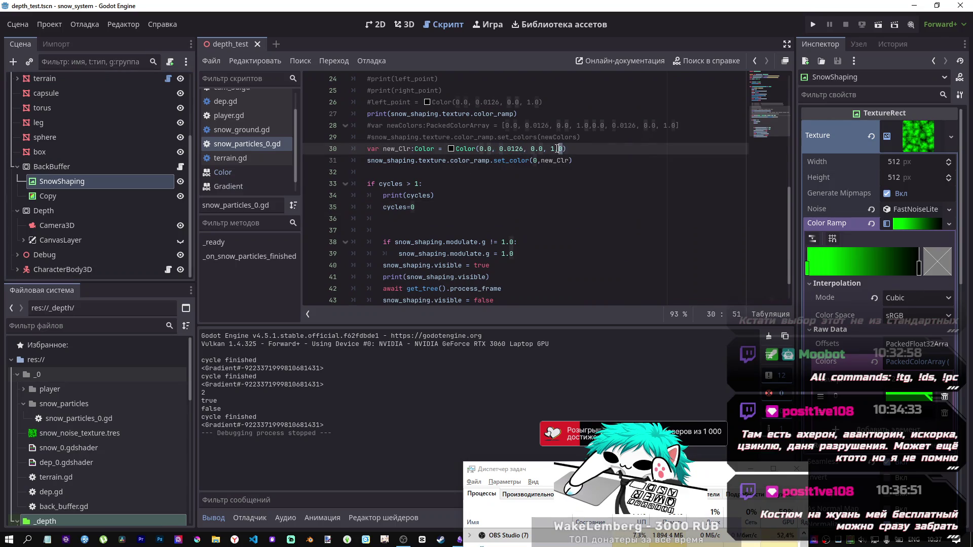
left_click_drag(564, 148, 551, 148)
key("ctrl+v")
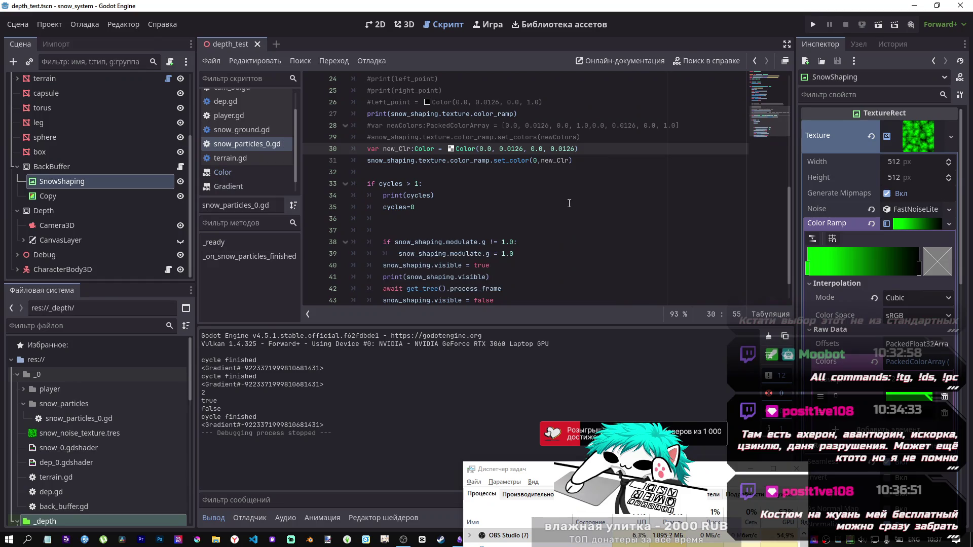
Step: Comment out the modulate check and reset on lines 38–39
scroll(569, 203, "down", 1)
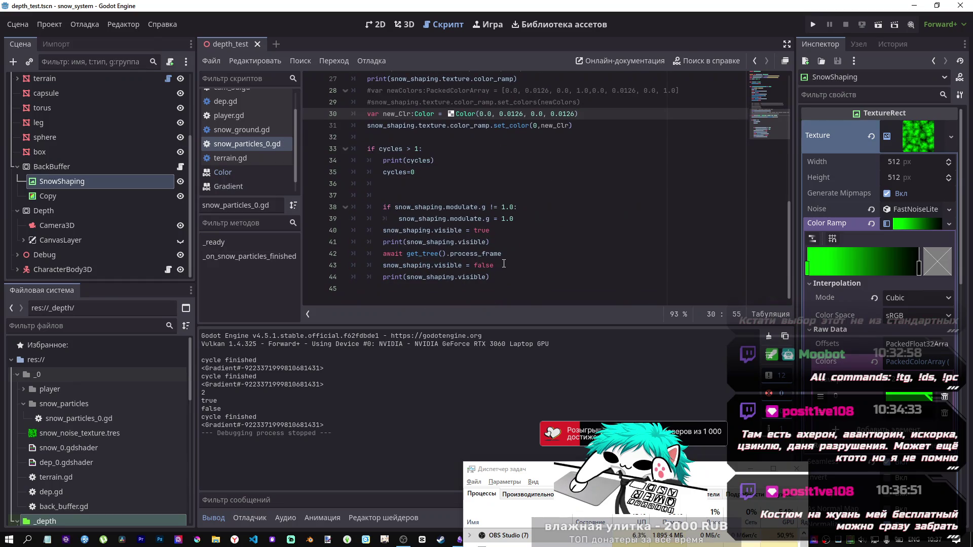
left_click_drag(521, 223, 336, 208)
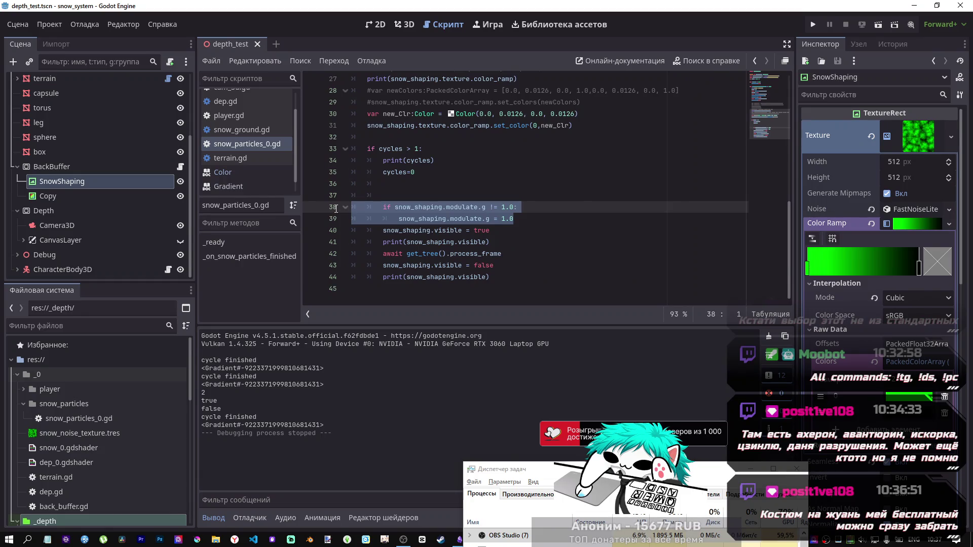
left_click(466, 208, "shift")
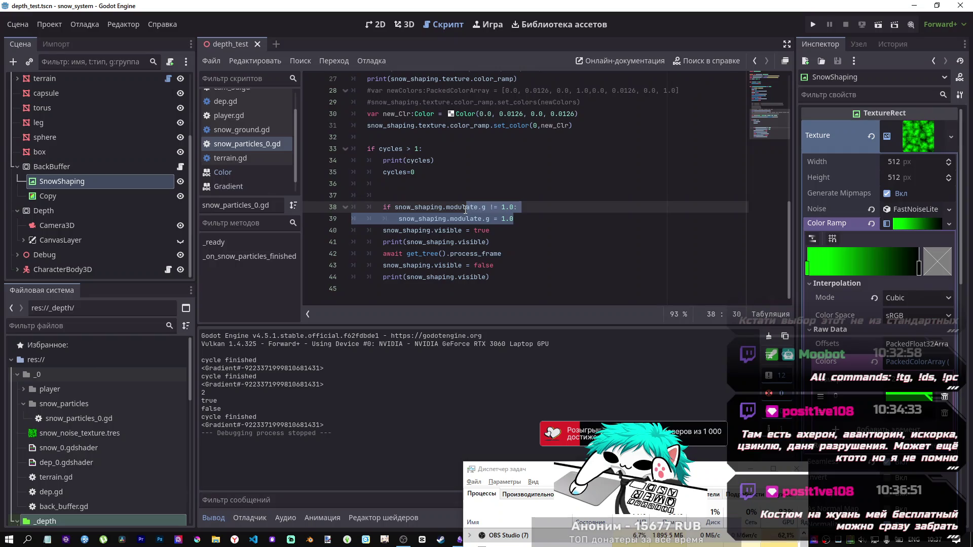
left_click(442, 219, "shift")
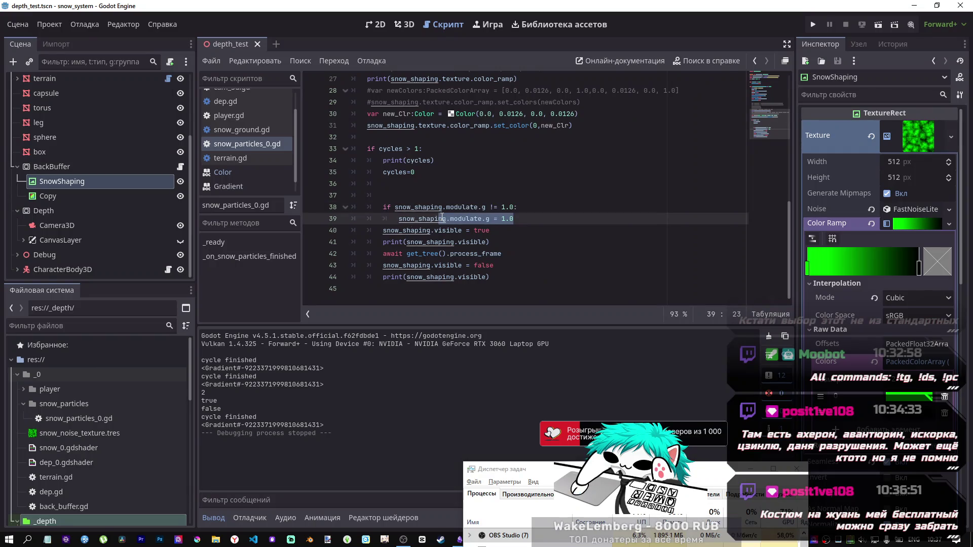
key("Up")
key("ctrl+k")
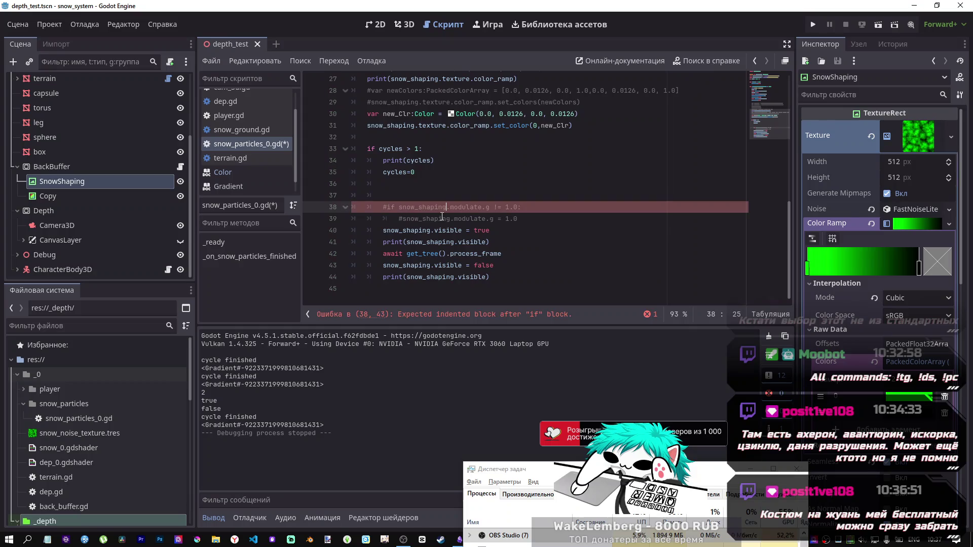
Step: Delete empty line 37, save the script and run the scene
left_click(420, 195)
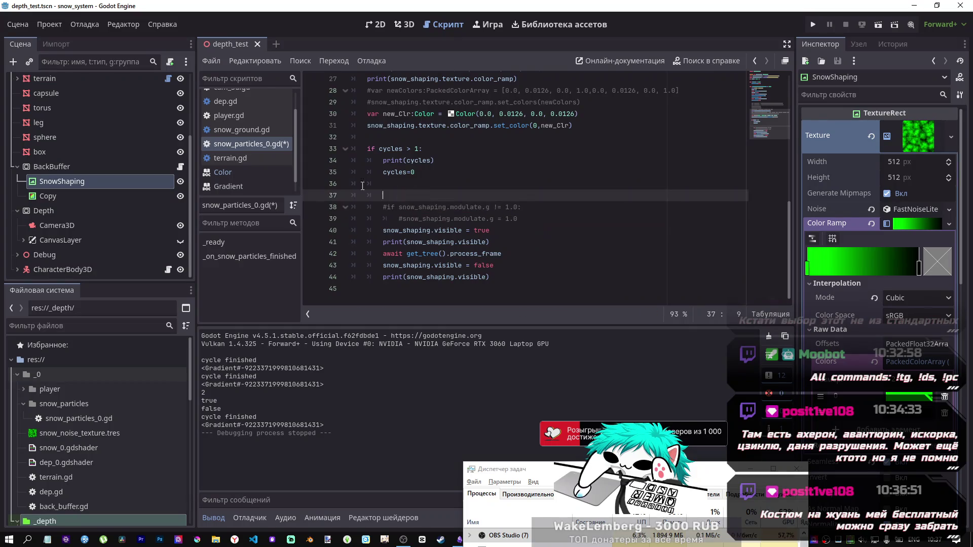
key("BackSpace")
key("BackSpace")
key("BackSpace")
key("ctrl+s")
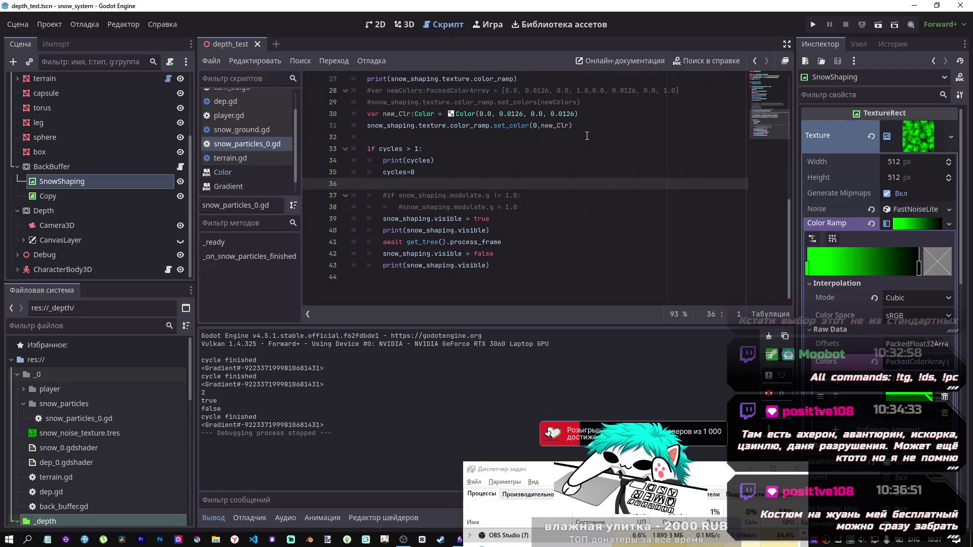
left_click(881, 28)
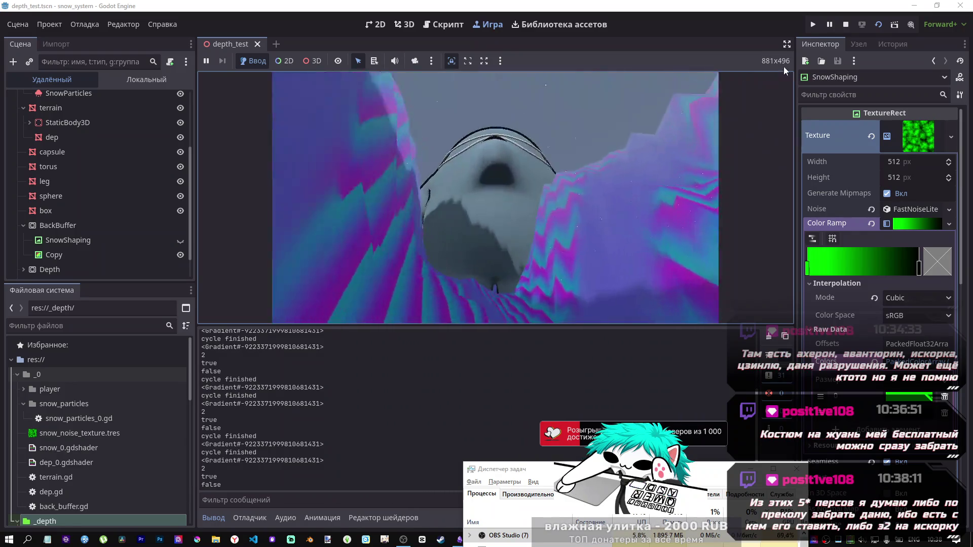
left_click(845, 25)
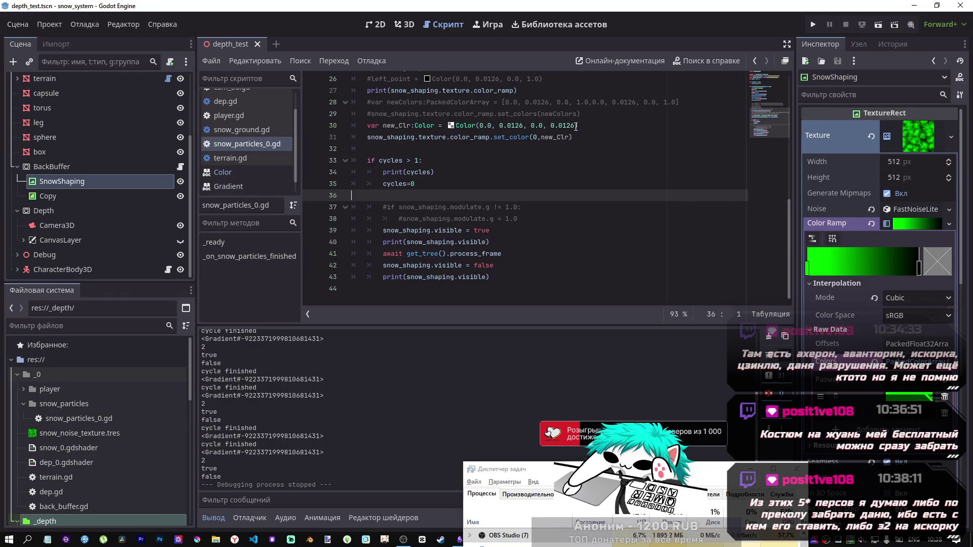
left_click_drag(574, 125, 564, 125)
Step: Change new_Clr's alpha to 0.001, run the scene with F6, then stop it
type("01")
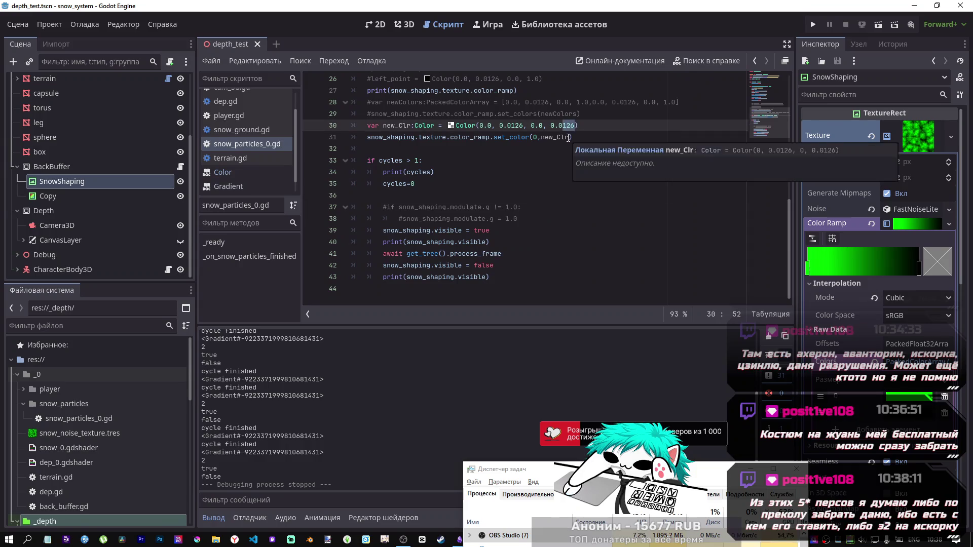
key("F6")
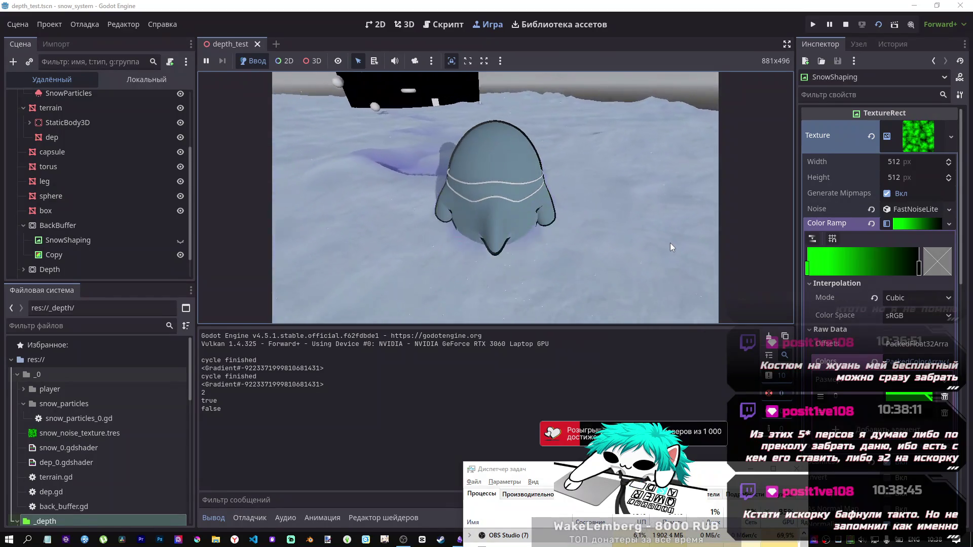
left_click(847, 27)
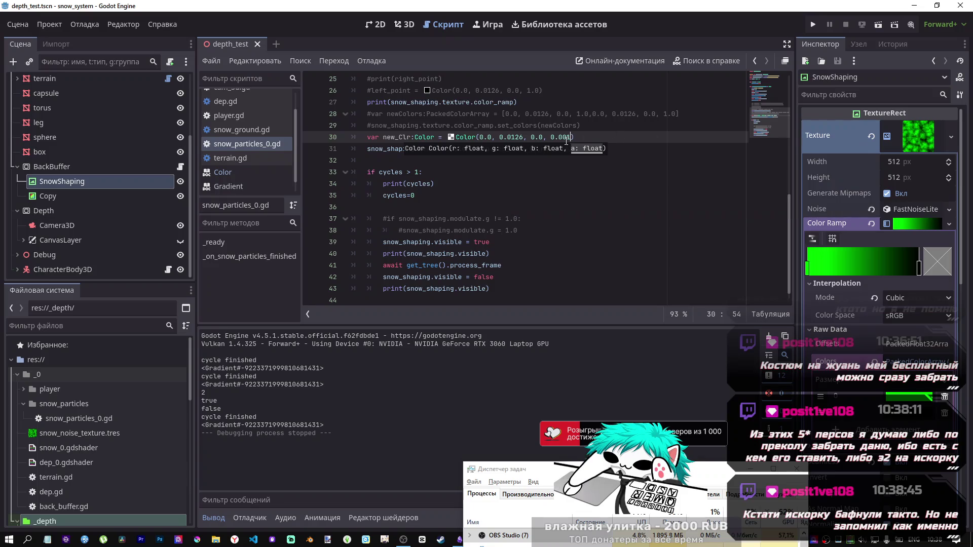
Step: Replace the green value 0.0126 with 0.001, save, and run the scene with F6
left_click(568, 136)
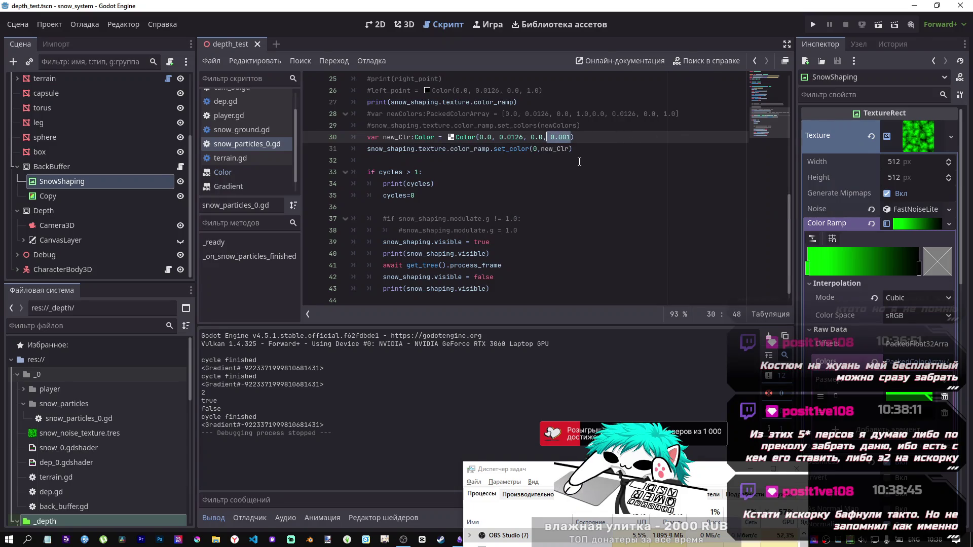
key("shift+Right")
double_click(504, 137)
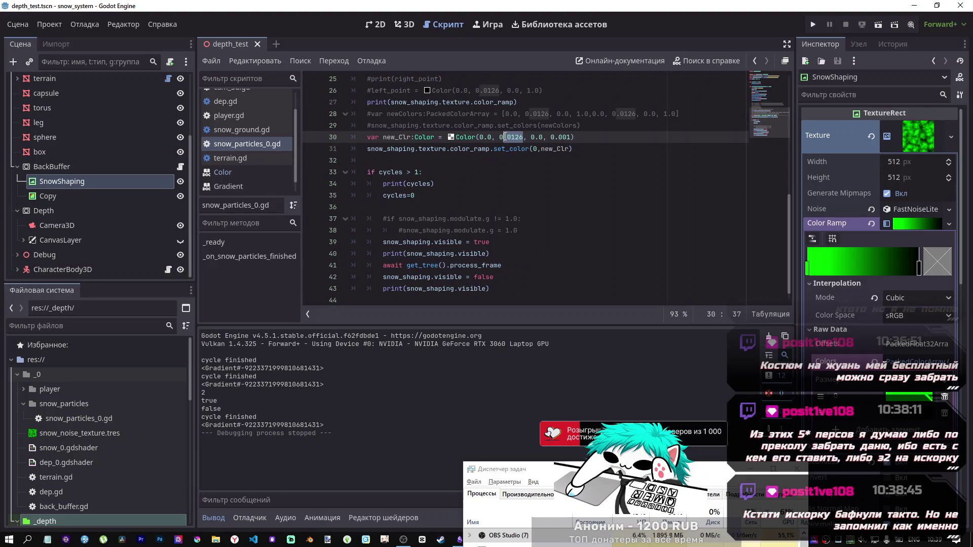
key("shift+Left")
type("0.001")
key("ctrl+s")
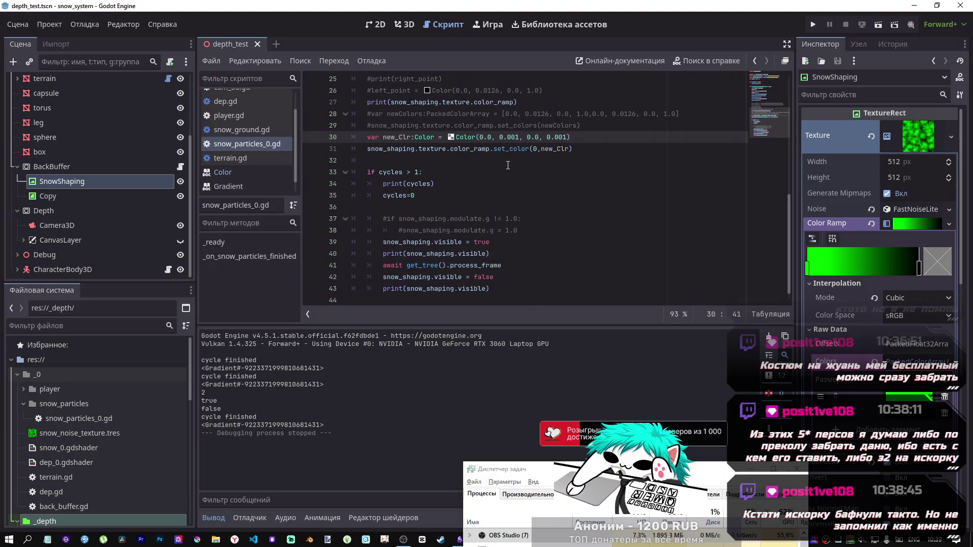
key("F6")
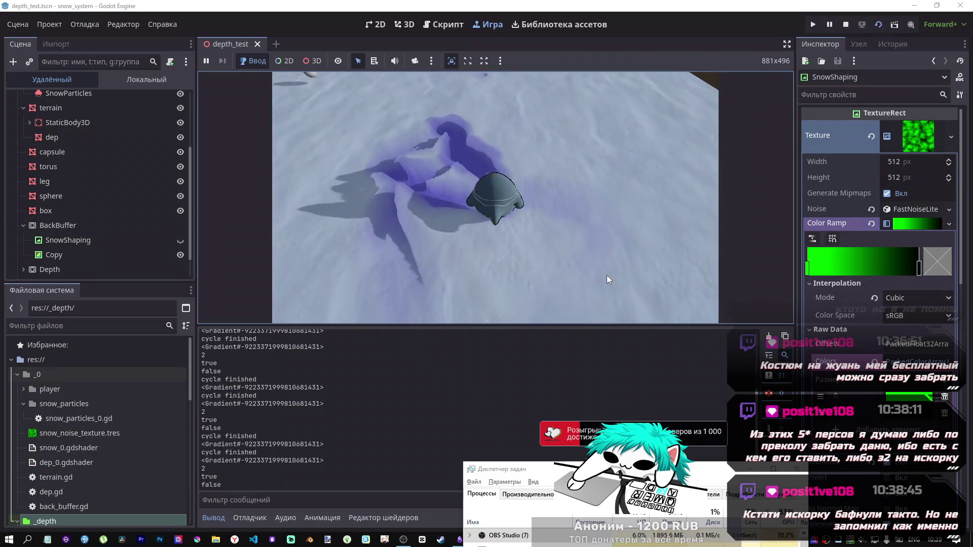
Step: Stop the running depth_test game from the toolbar
left_click(844, 27)
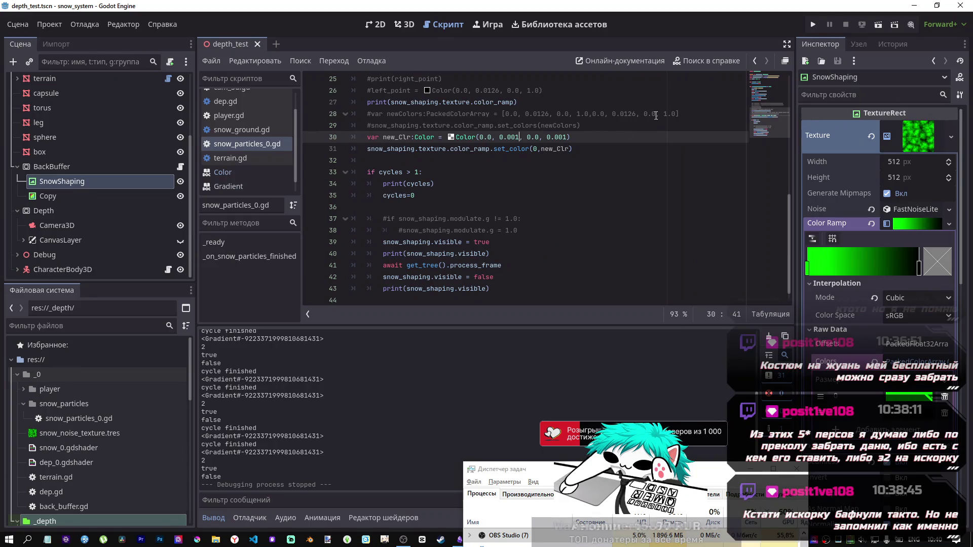
Step: Remove the stray 1 accidentally added to new_Clr, restoring the variable name
left_click(431, 137)
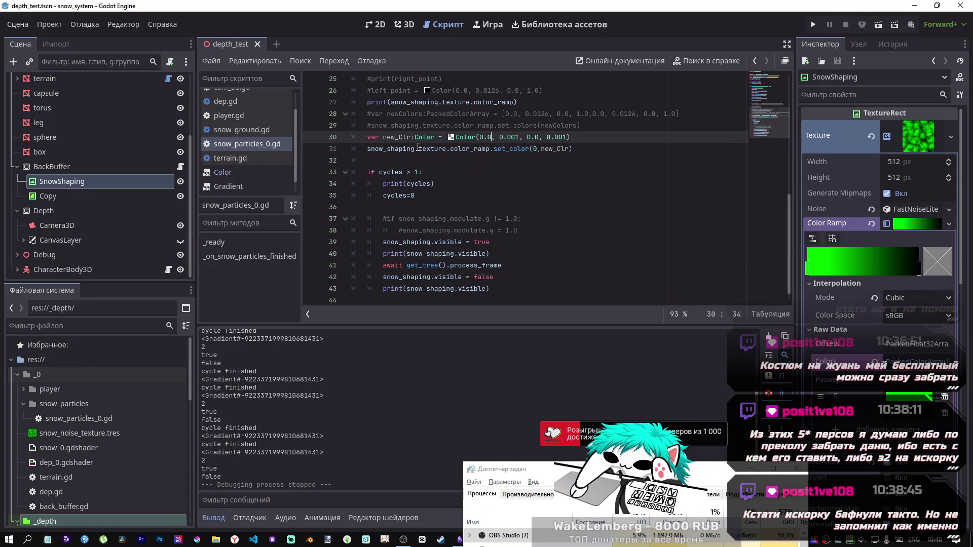
left_click(412, 137)
type("1")
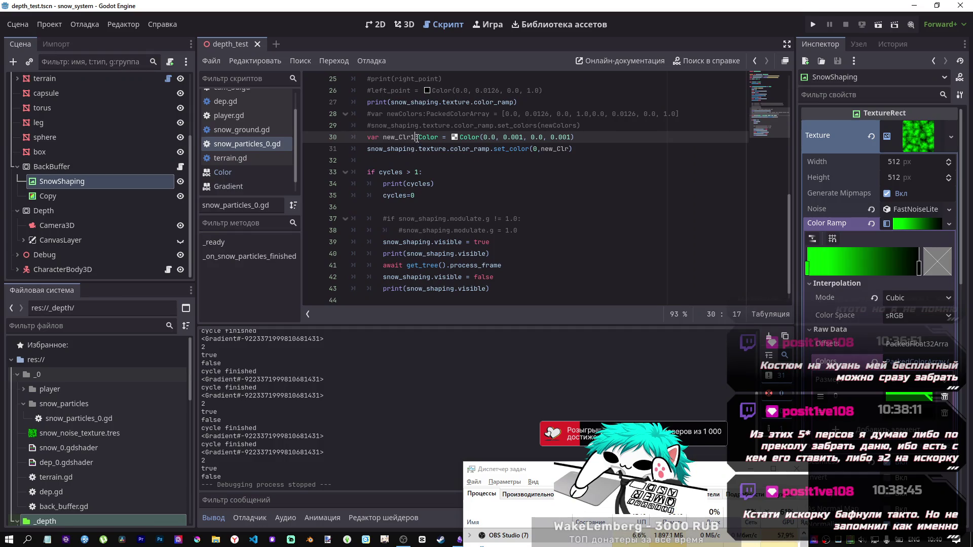
left_click_drag(574, 137, 366, 139)
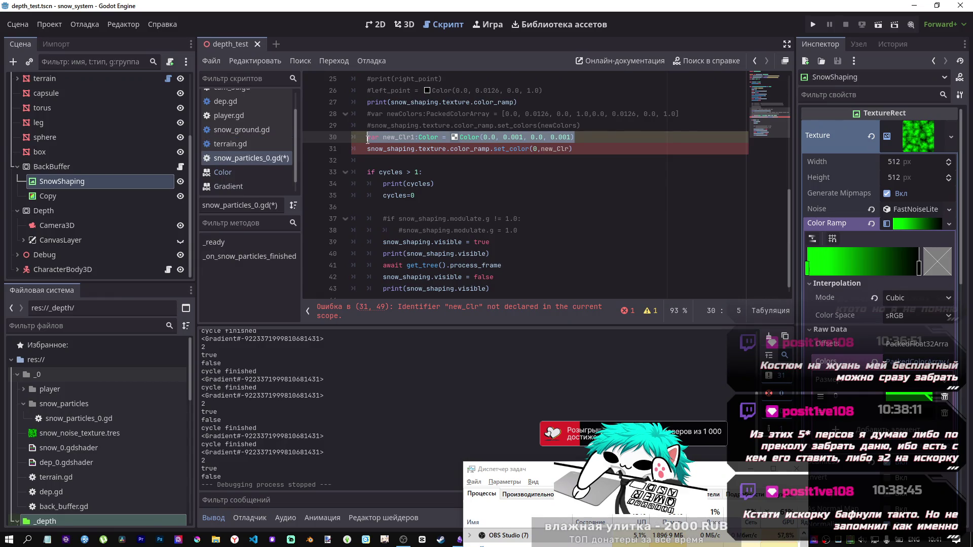
left_click(413, 137)
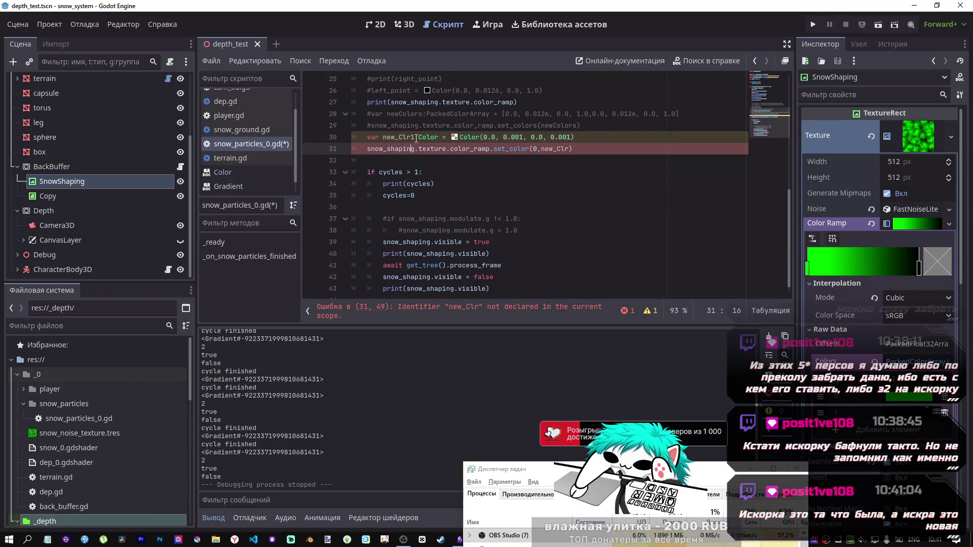
key("Left")
key("BackSpace")
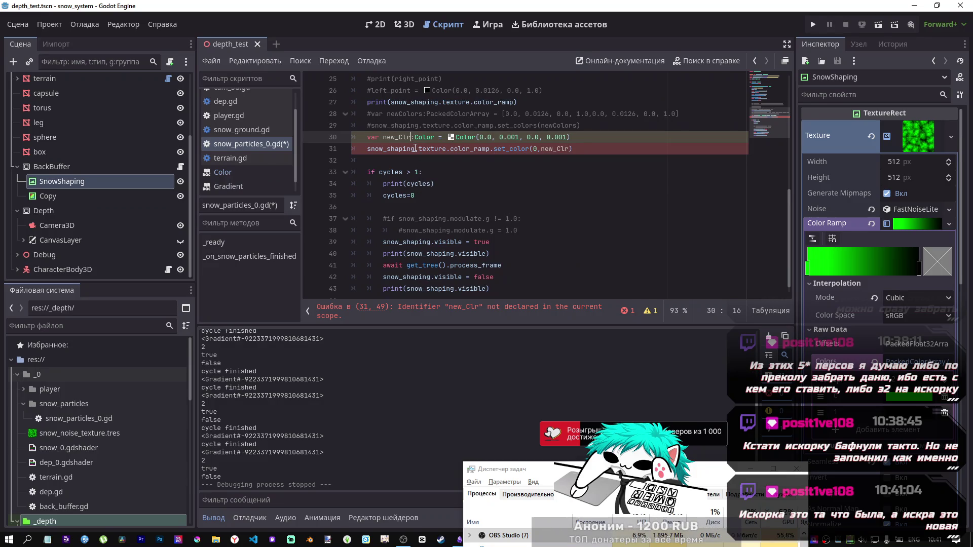
Step: Duplicate the set_color(0,new_Clr) statement onto a new line 32
left_click(574, 151)
key("shift+Home")
key("ctrl+c")
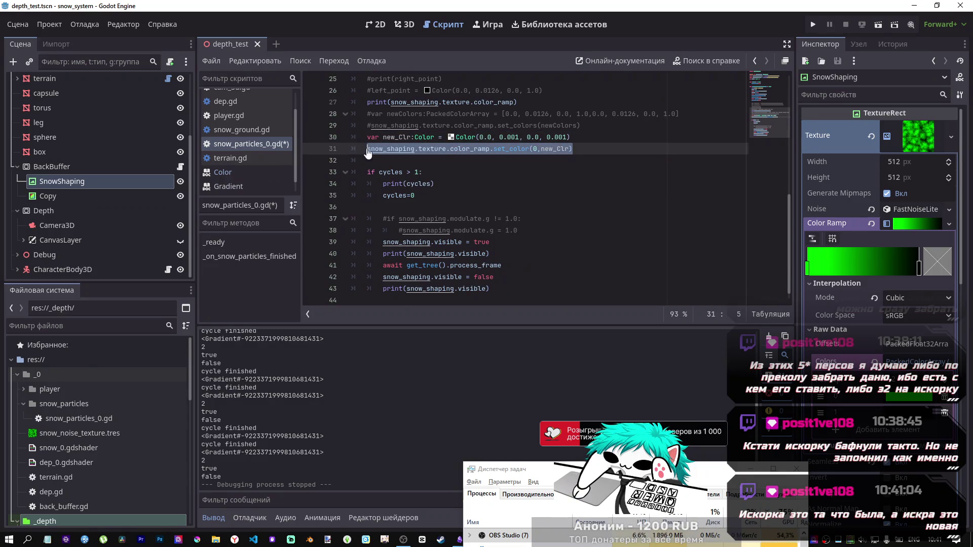
key("End")
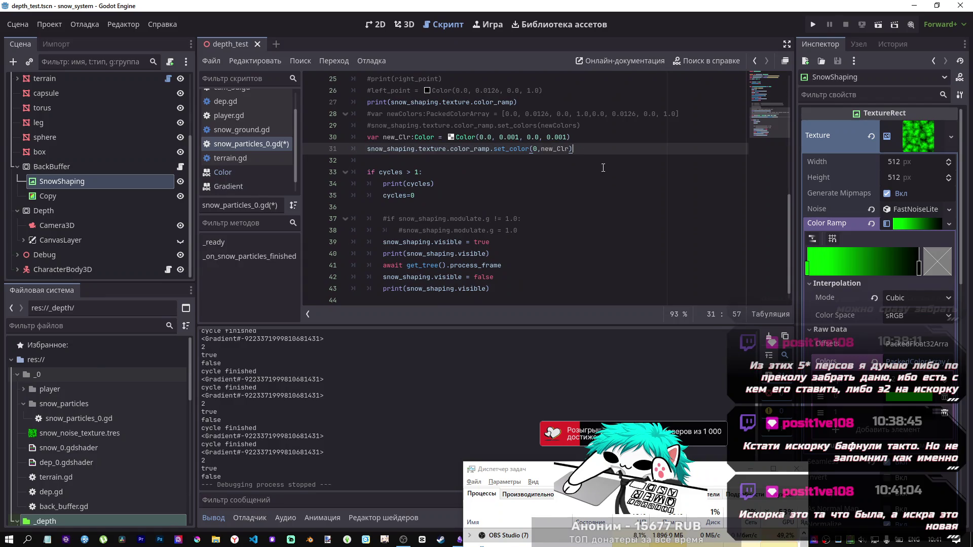
key("Return")
key("ctrl+v")
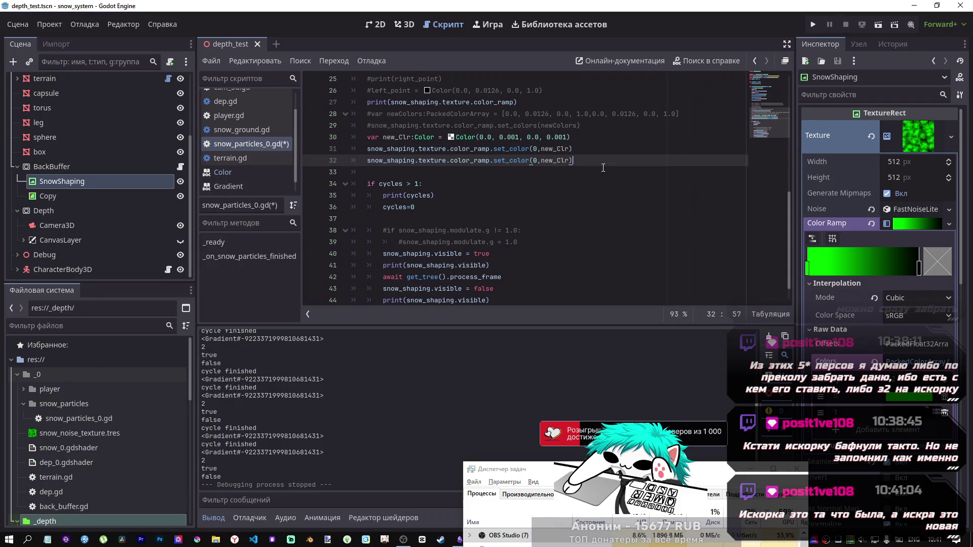
Step: Change line 32 to set_color(1,new_Clr) and save the script
double_click(535, 160)
type("1")
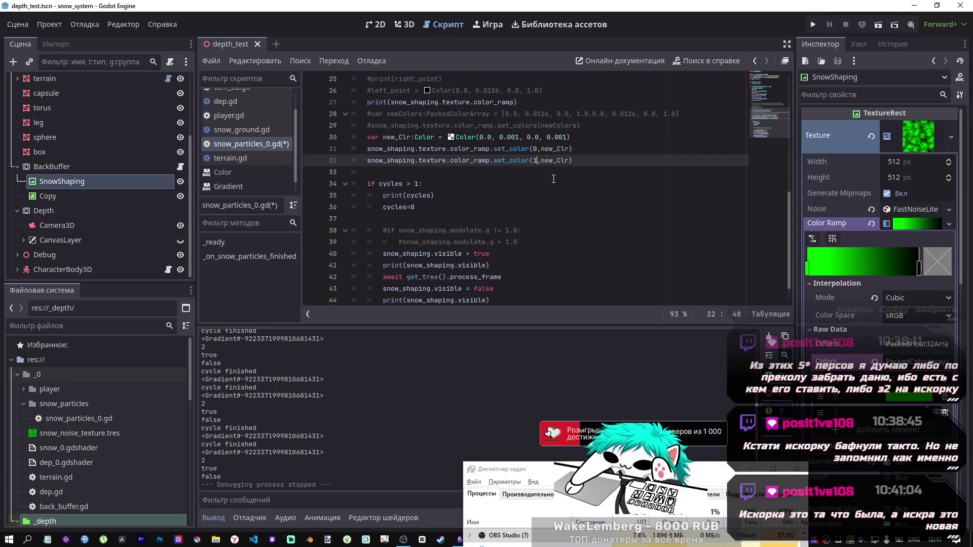
key("ctrl+s")
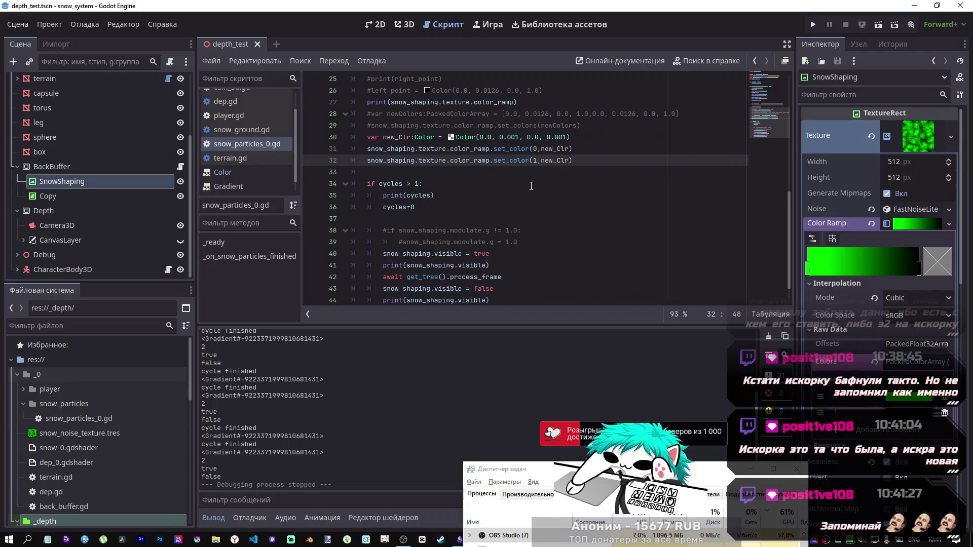
left_click(547, 160)
key("ctrl+s")
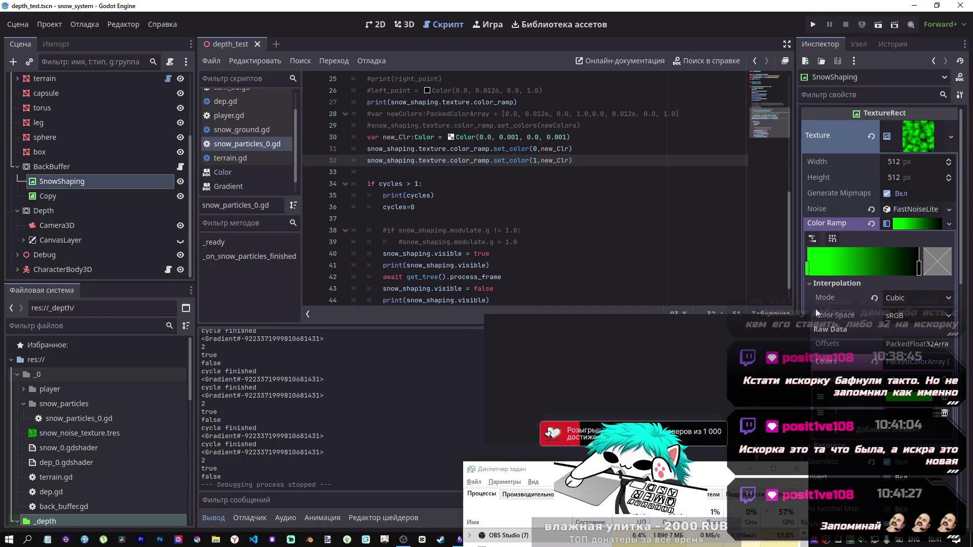
left_click(587, 161)
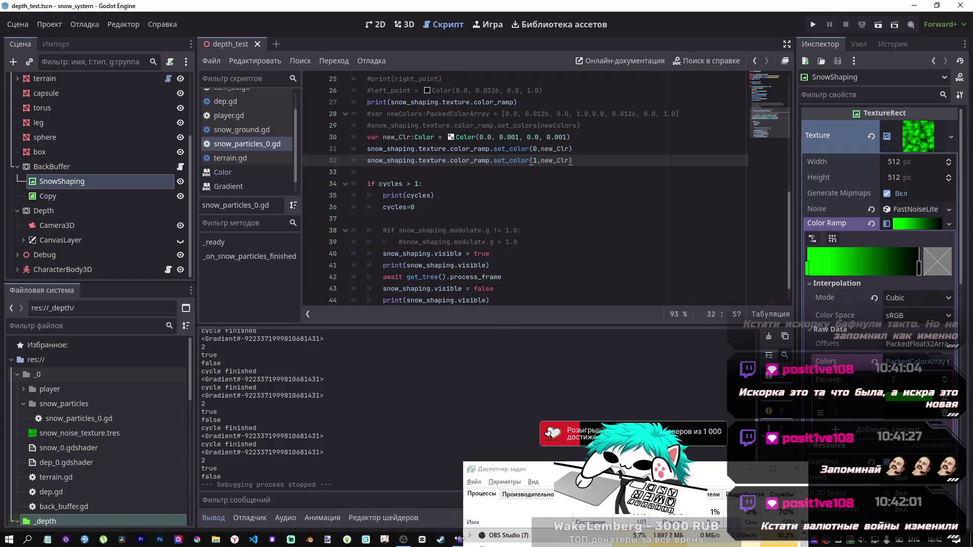
left_click_drag(589, 477, 694, 465)
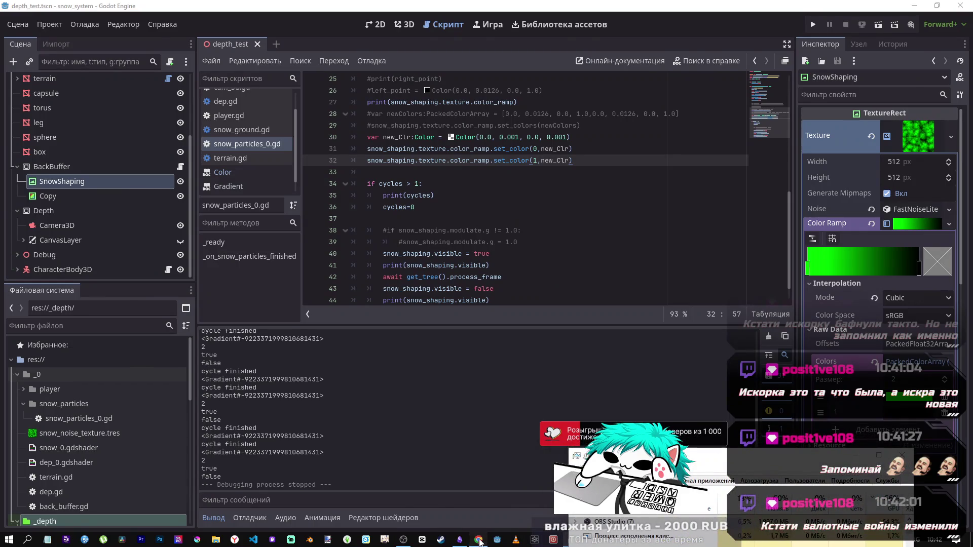
Step: In Chrome, pause the playing YouTube video and go to the YouTube home page
left_click(479, 540)
key("ctrl+Tab")
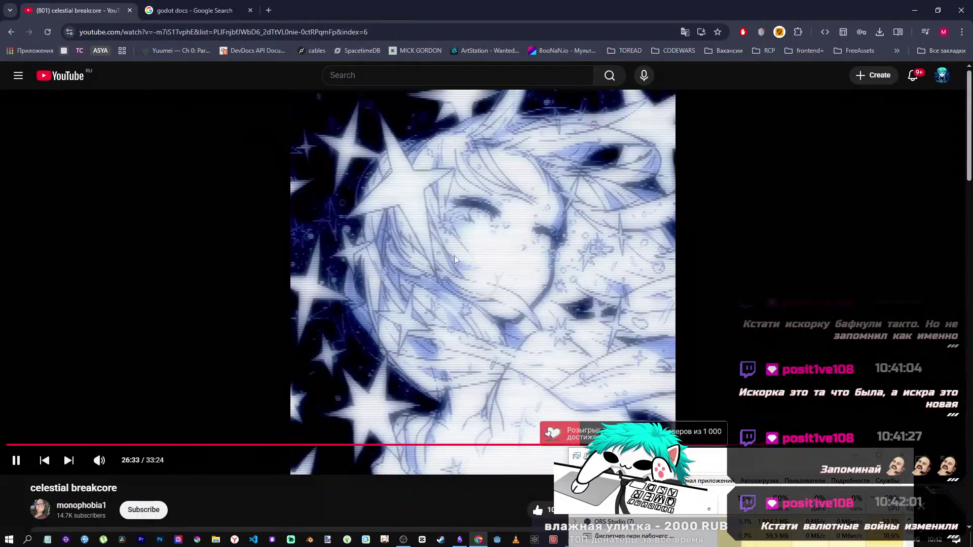
left_click(649, 360)
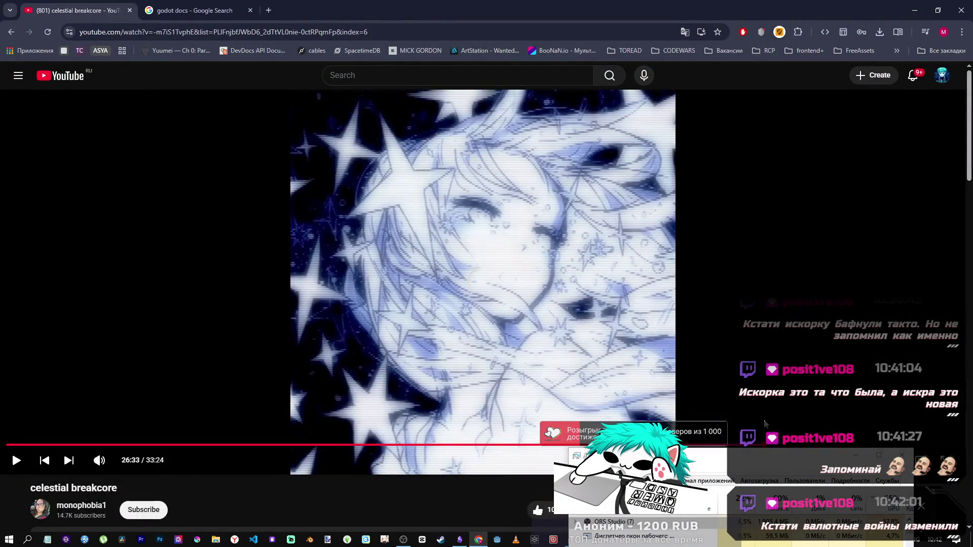
left_click(61, 75)
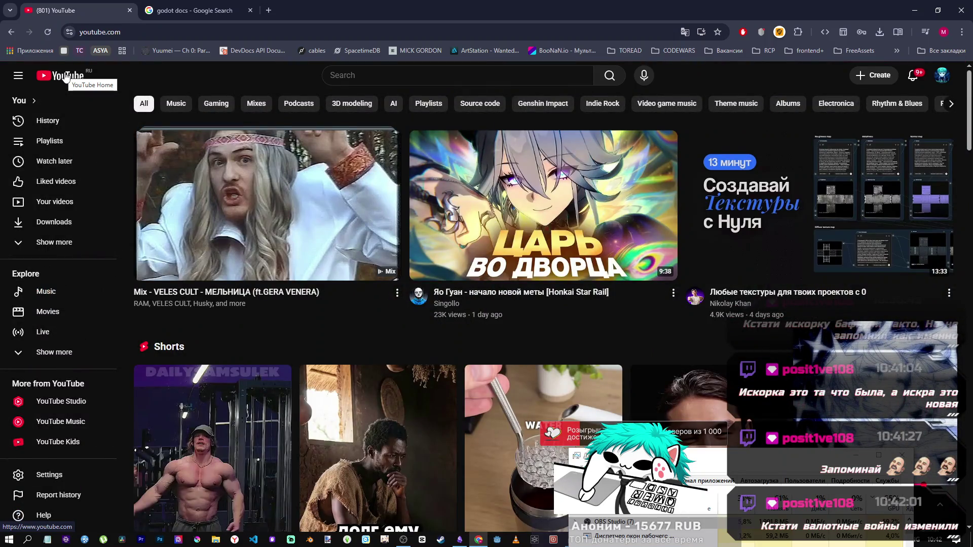
scroll(251, 196, "down", 4)
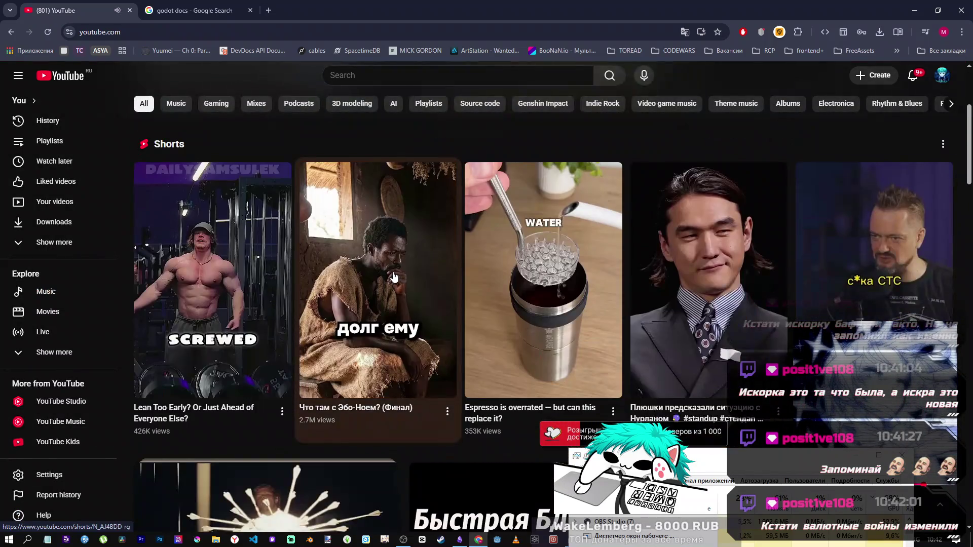
scroll(393, 273, "up", 3)
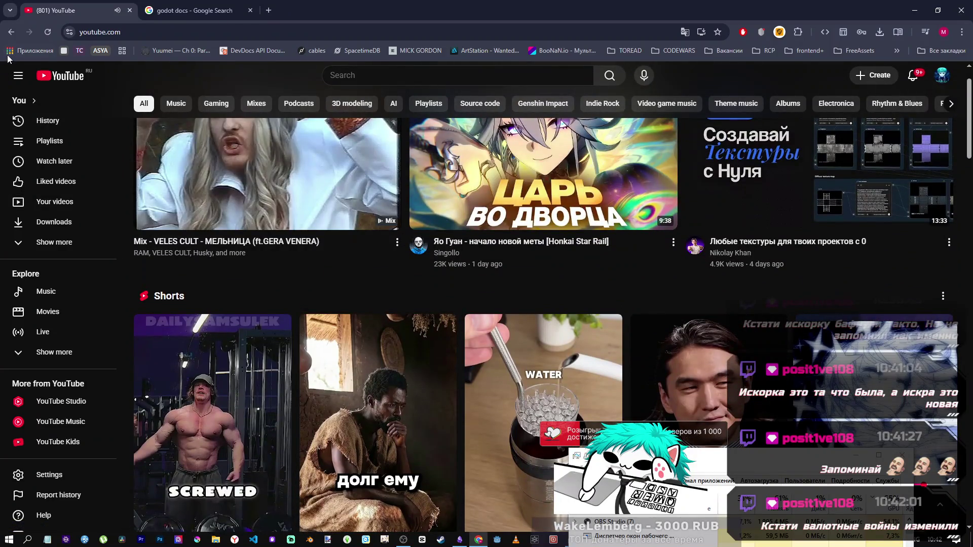
Step: Play all of the quiet isolation playlist, then return to the Godot project
left_click(53, 144)
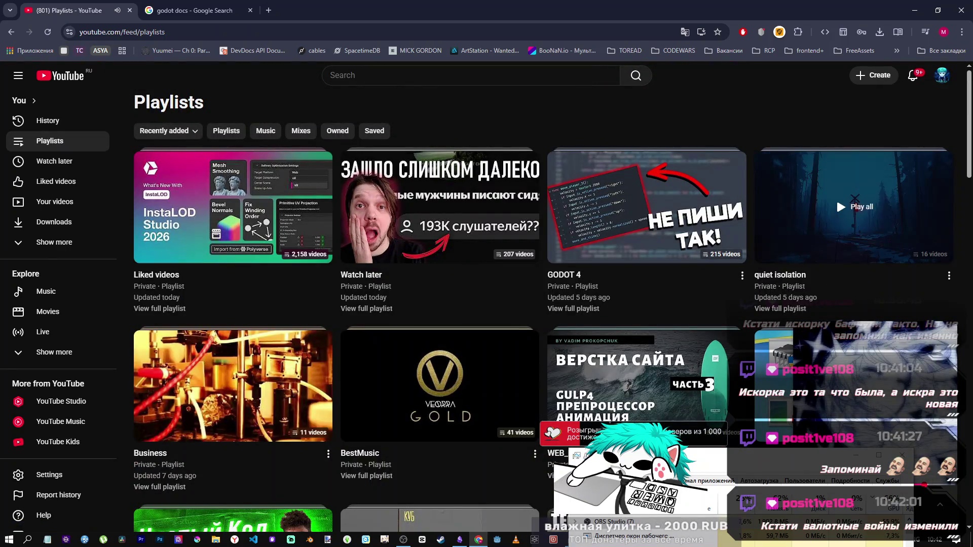
left_click(837, 198)
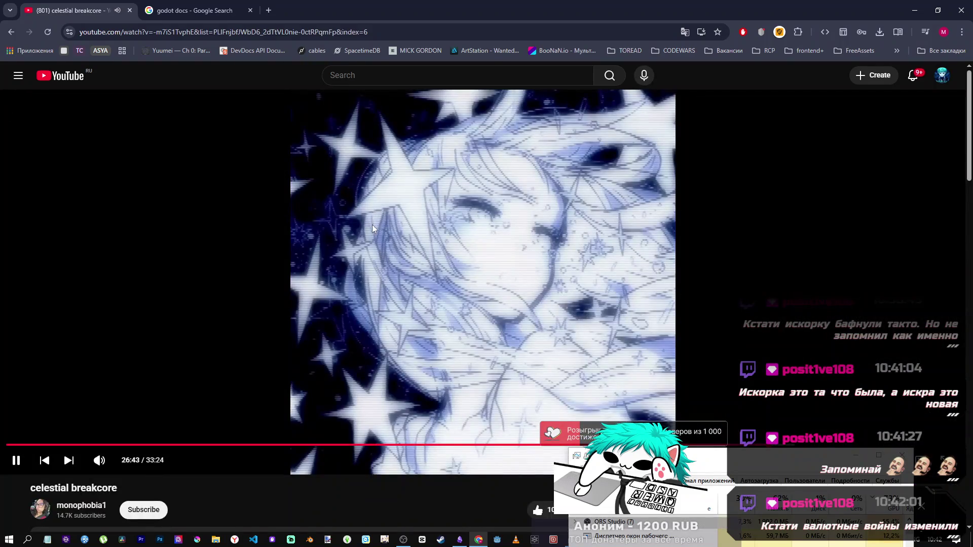
scroll(372, 224, "down", 8)
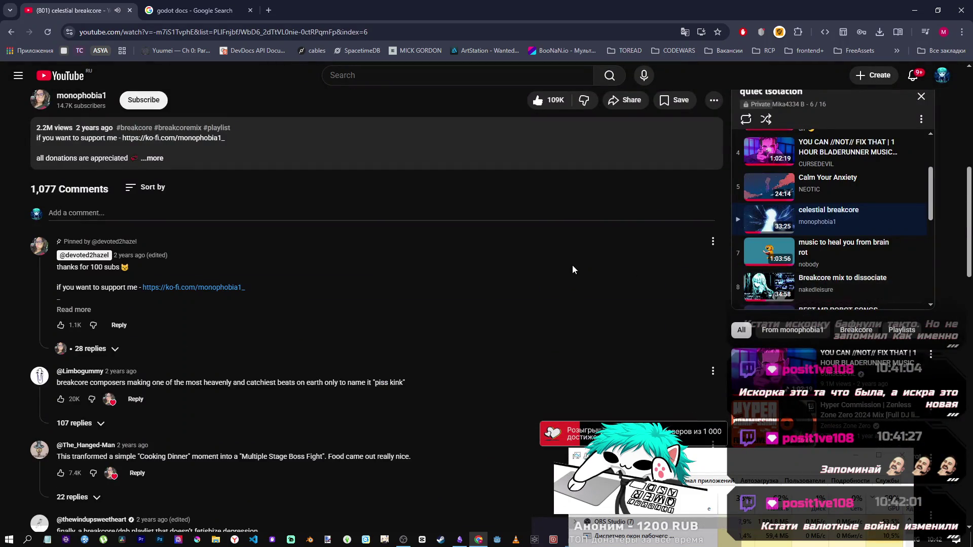
scroll(573, 269, "up", 4)
scroll(809, 386, "up", 3)
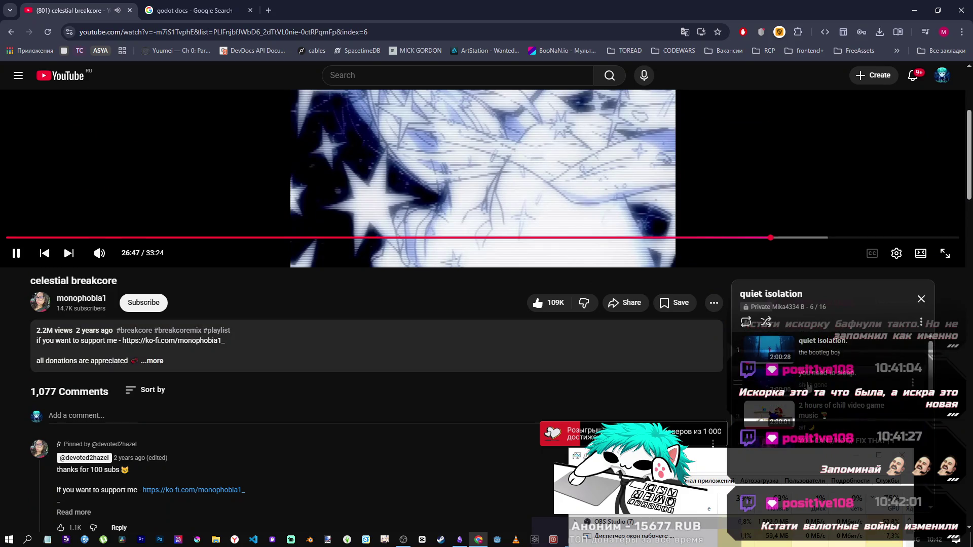
scroll(416, 339, "up", 4)
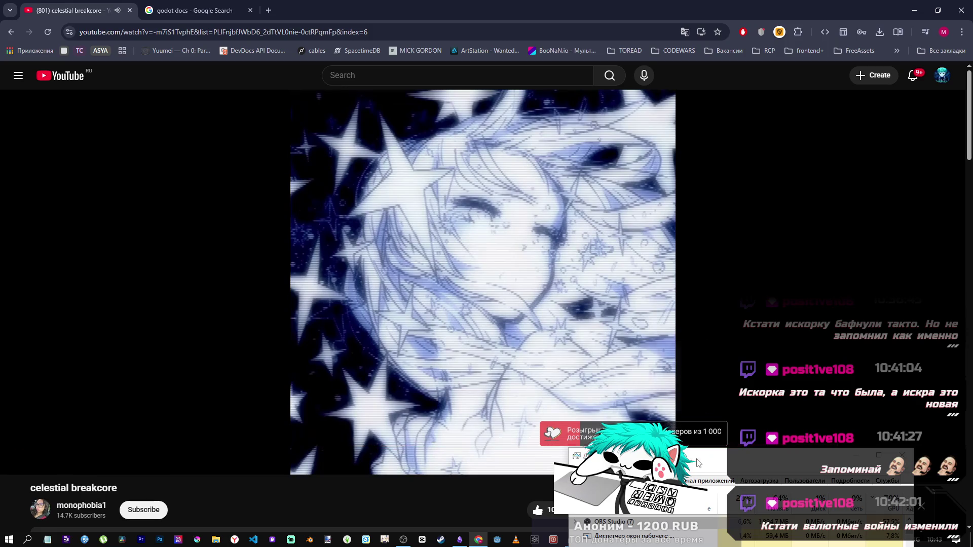
left_click(596, 543)
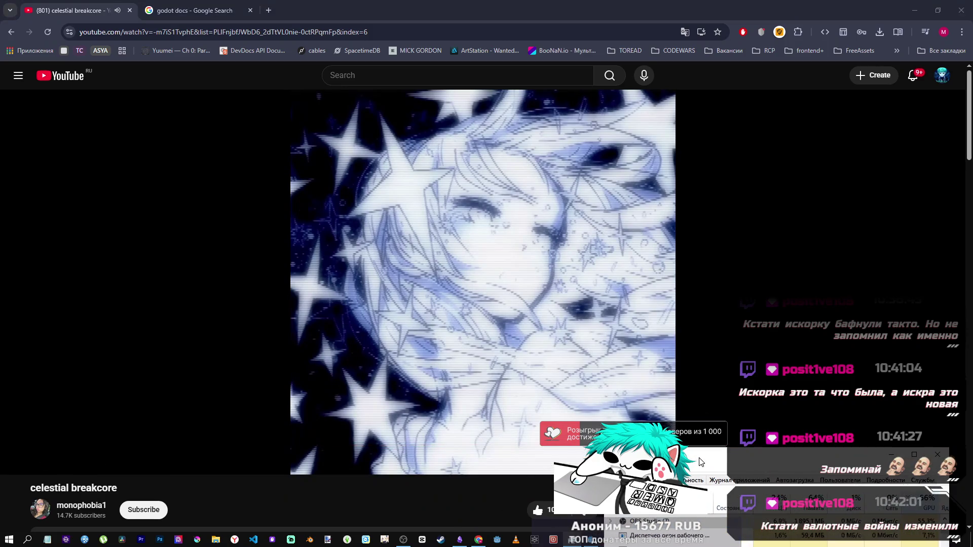
left_click(578, 540)
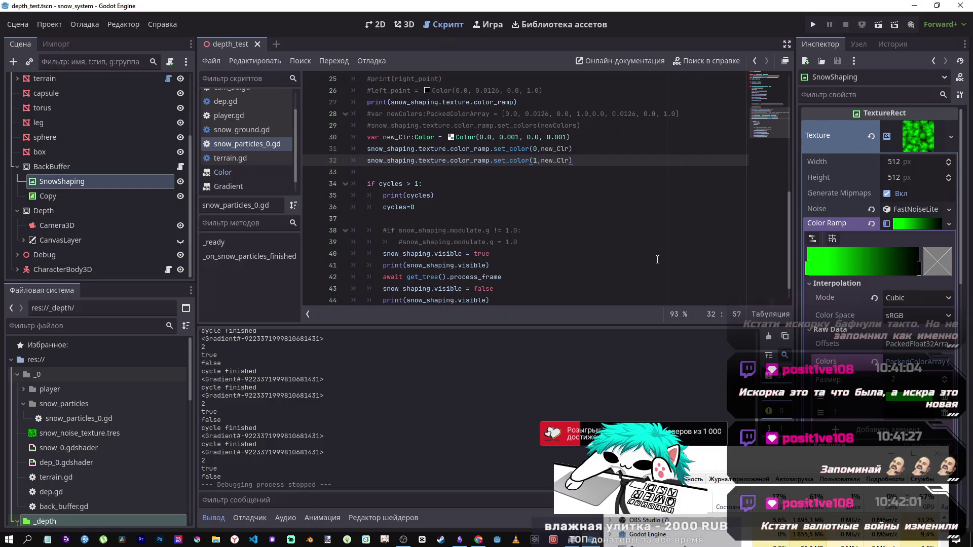
Step: Expand the SnowShaping Color Ramp Offsets, drag the first offset to -0.53, then undo it
left_click(841, 344)
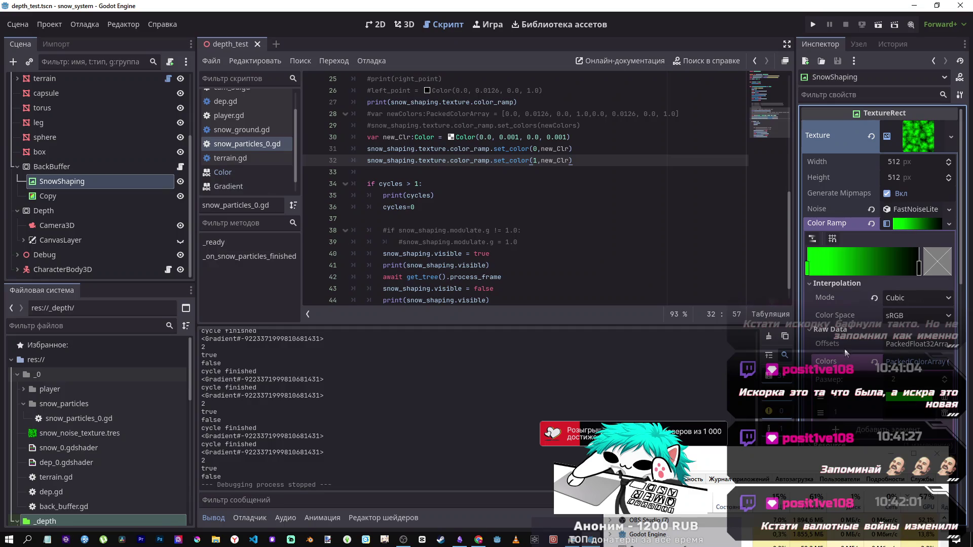
mouse_move(846, 347)
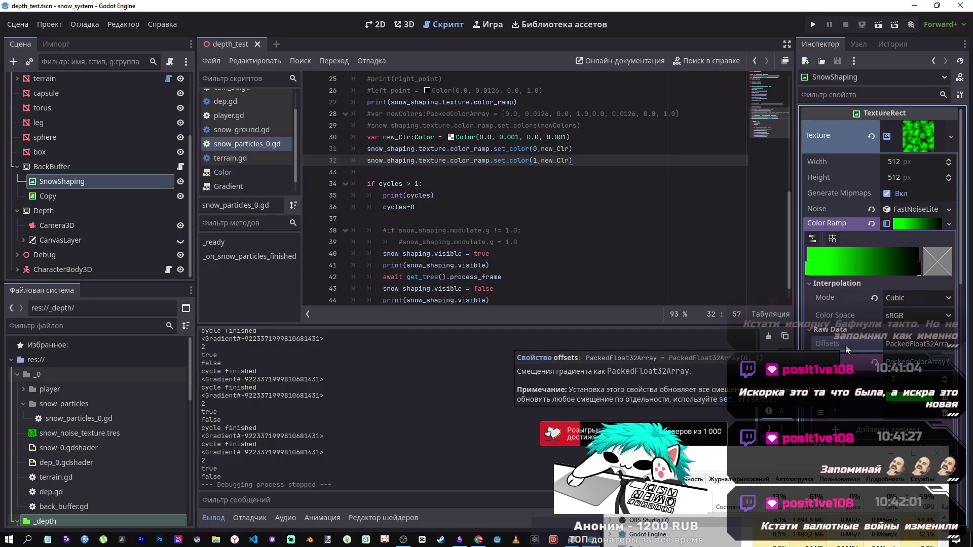
left_click(914, 343)
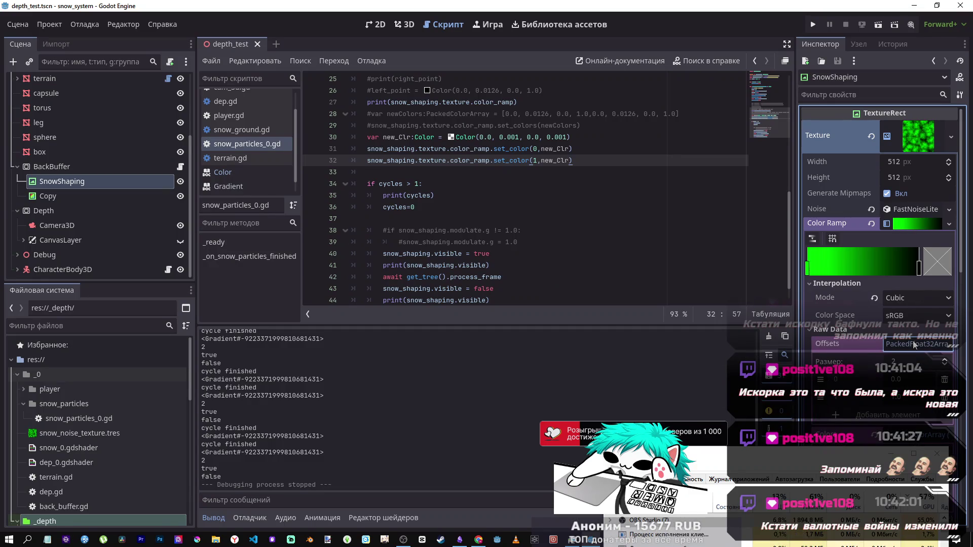
left_click(915, 345)
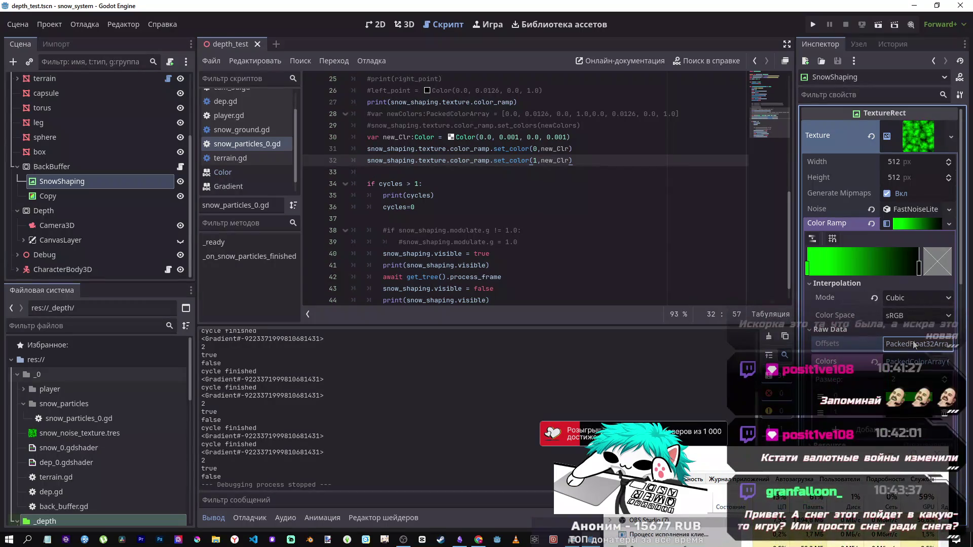
left_click(915, 345)
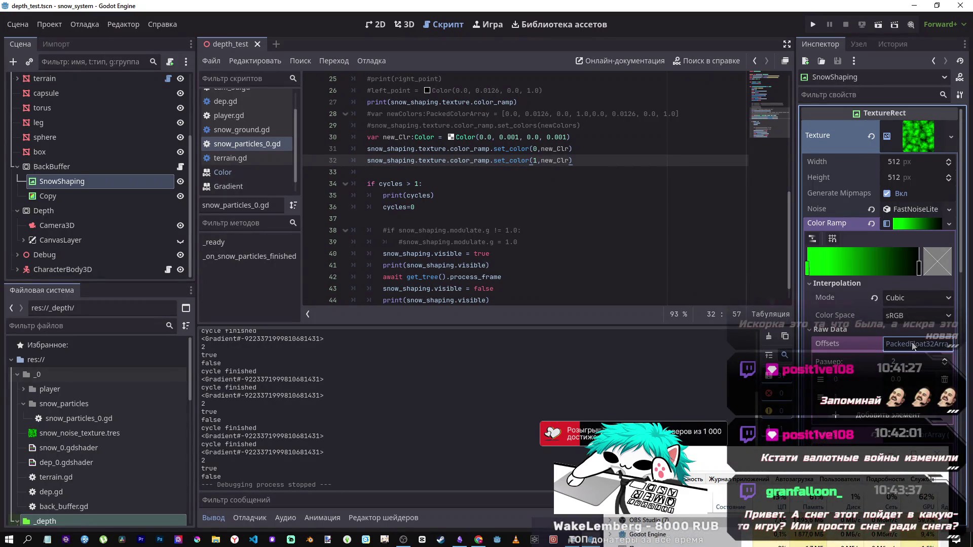
mouse_move(903, 379)
left_mouse_down()
mouse_move(862, 379)
mouse_move(913, 395)
mouse_move(865, 394)
left_mouse_up()
key("ctrl+z")
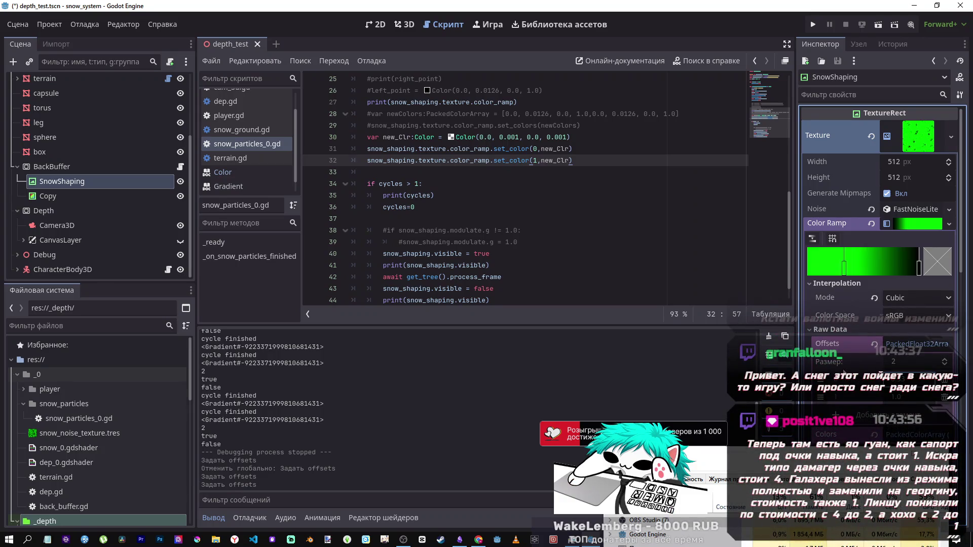
Step: Reverse the gradient direction, undo all remaining changes, and collapse then re-expand the noise texture settings
left_click(812, 238)
key("ctrl+z")
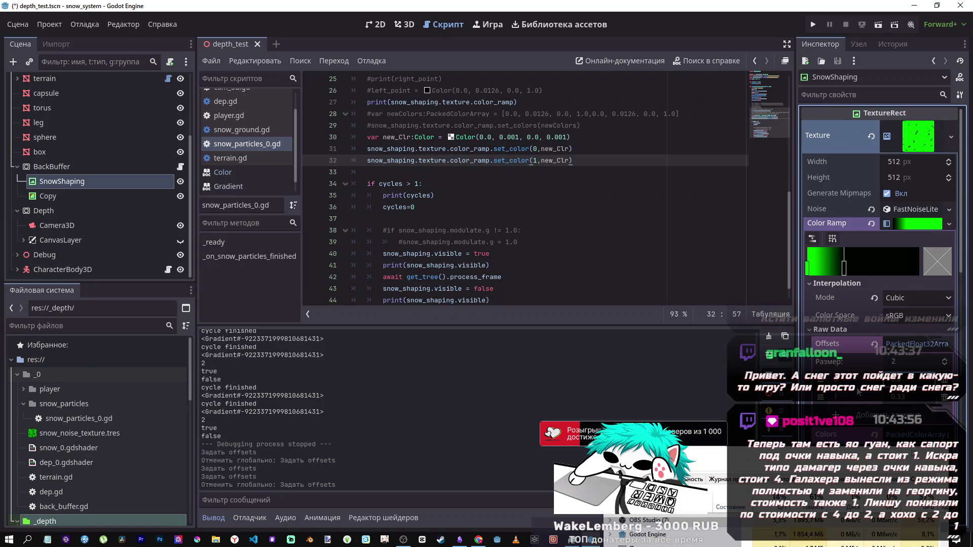
key("ctrl+z")
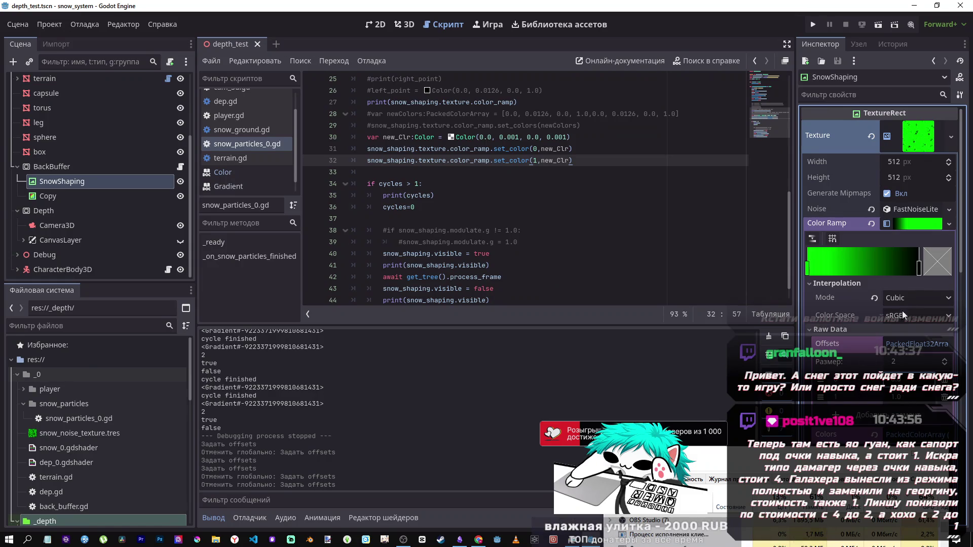
left_click(921, 133)
left_click(921, 133)
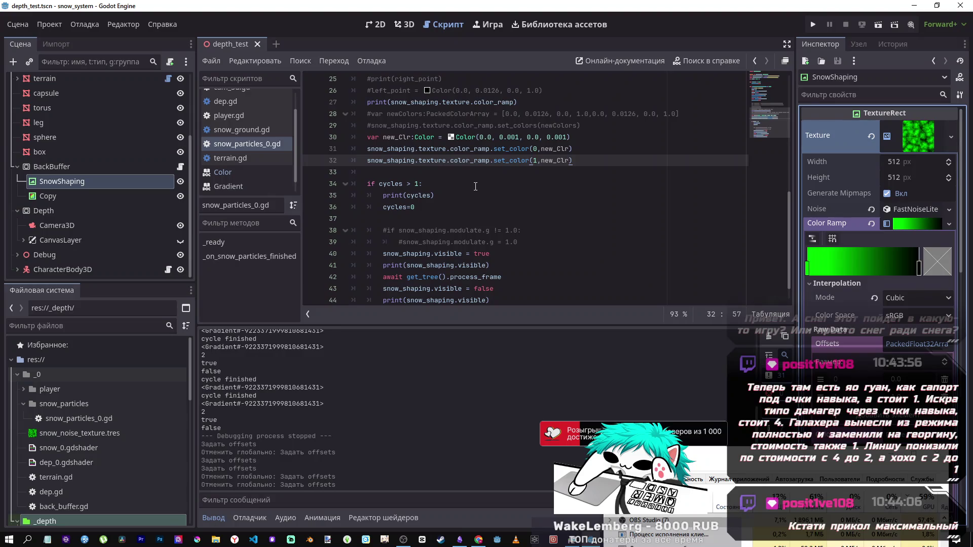
Step: Change new_Clr's green value on line 30 to 1.0, giving Color(0.0, 1.0, 0.0, 0.001)
left_click_drag(519, 137, 505, 137)
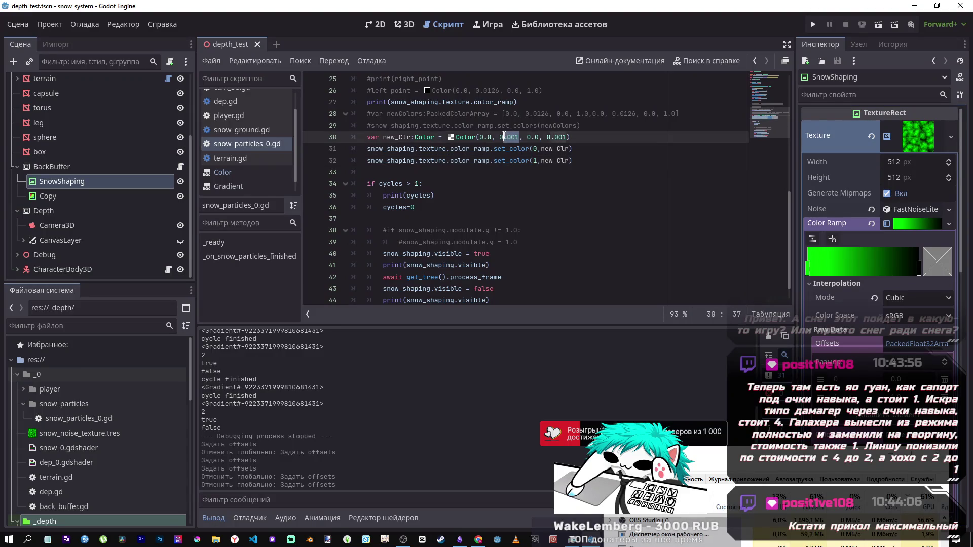
key("shift+Left")
type("1.0")
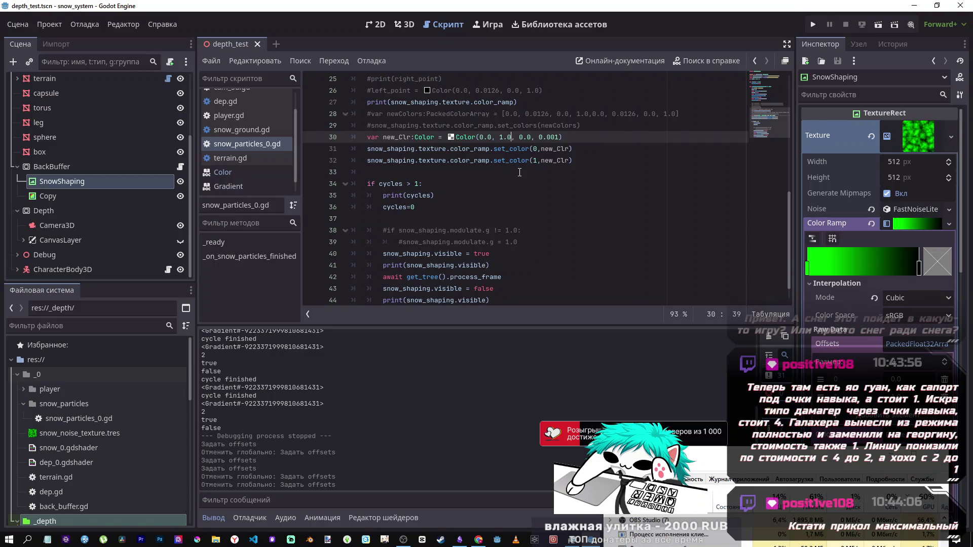
left_click(630, 135)
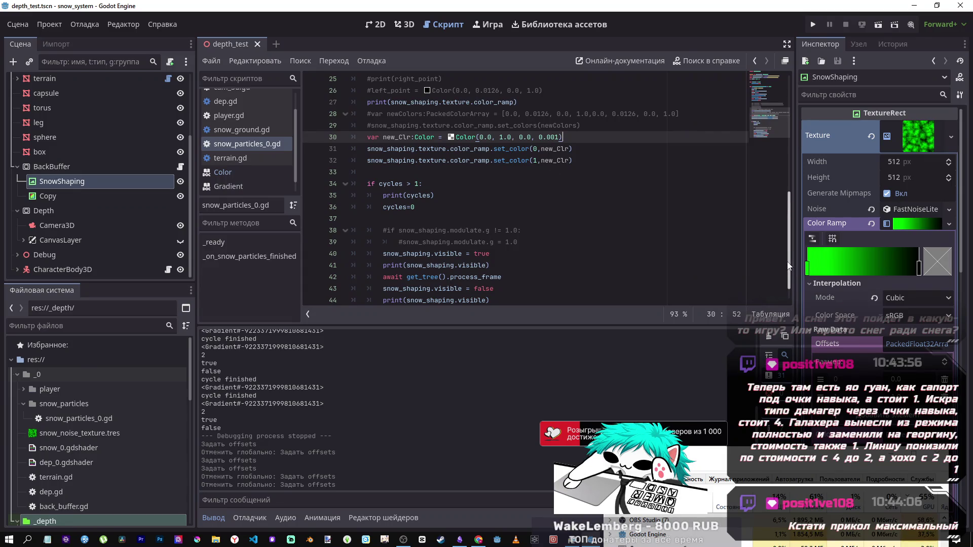
Step: Open the Color class reference and scroll through its properties, constructors, methods and constants
left_click(463, 139, "ctrl")
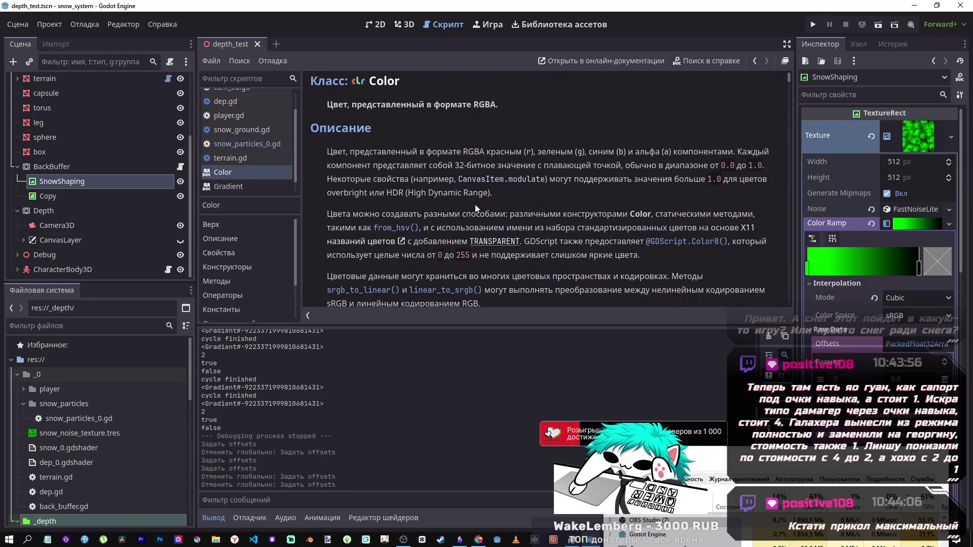
scroll(475, 204, "down", 10)
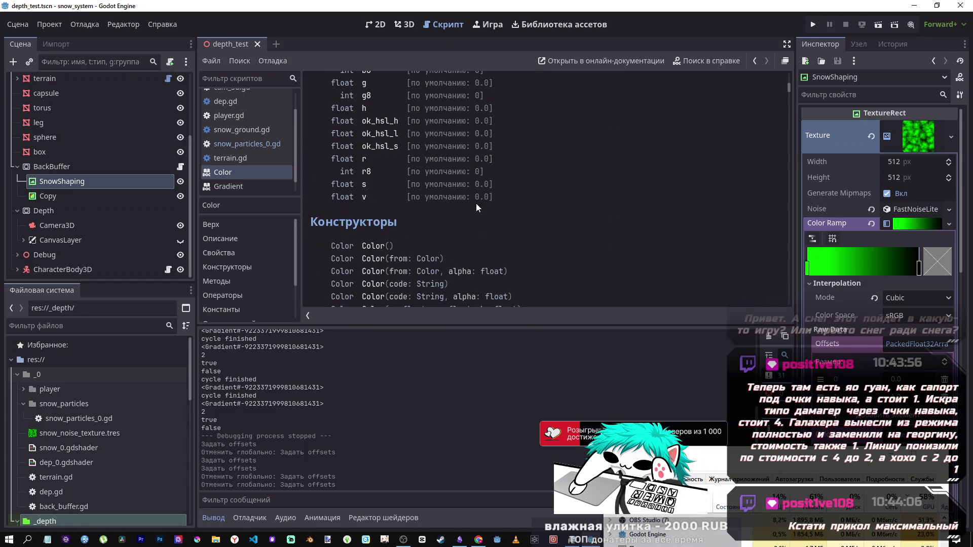
scroll(476, 202, "up", 2)
scroll(477, 201, "down", 5)
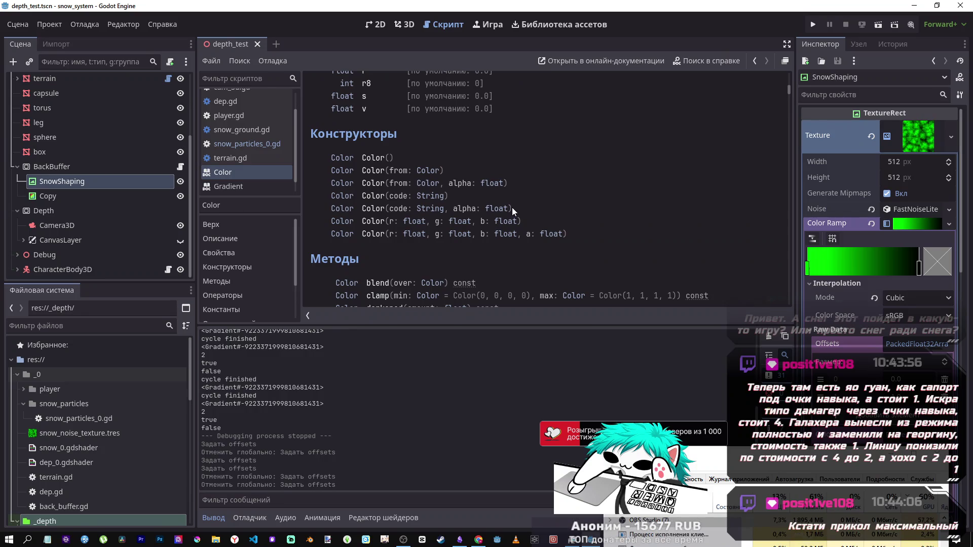
scroll(530, 209, "down", 3)
scroll(532, 213, "down", 2)
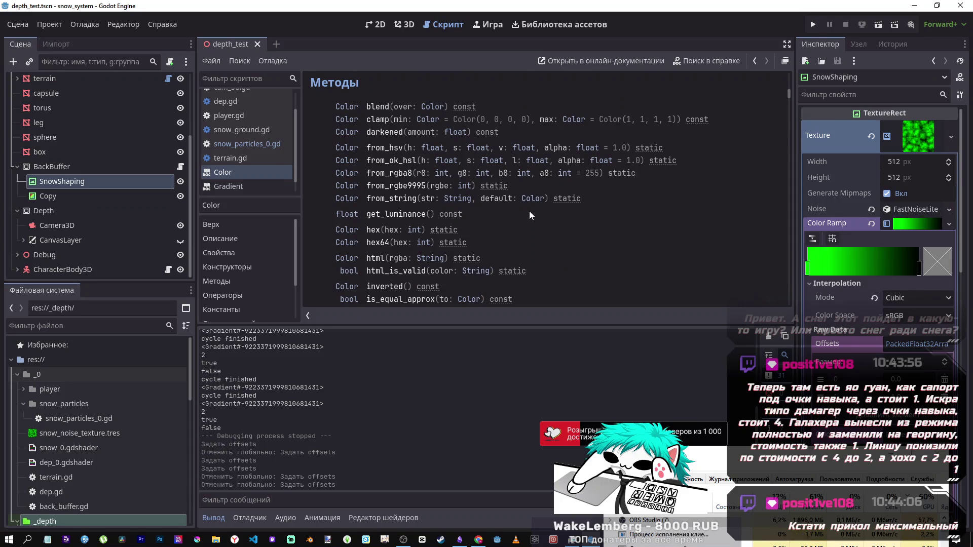
scroll(530, 211, "down", 9)
scroll(528, 212, "down", 20)
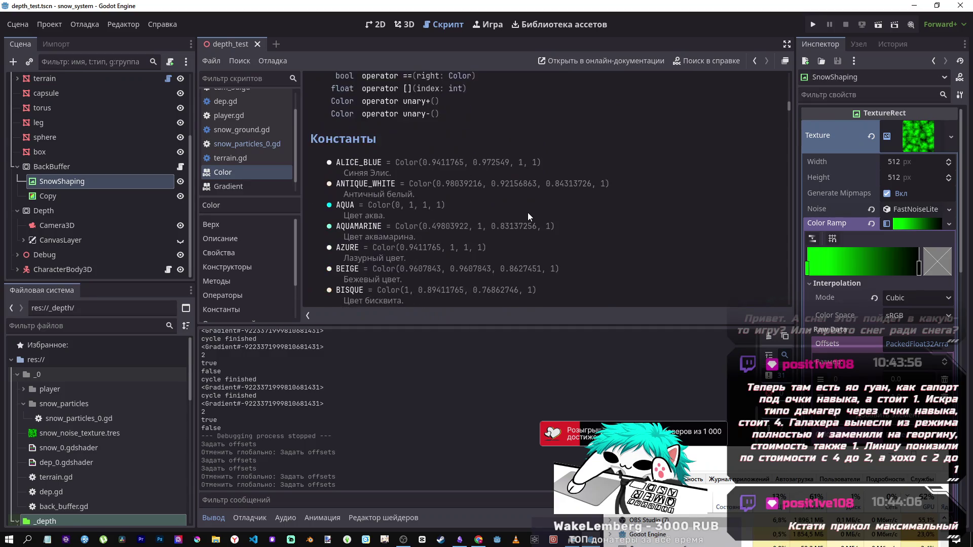
scroll(527, 215, "down", 20)
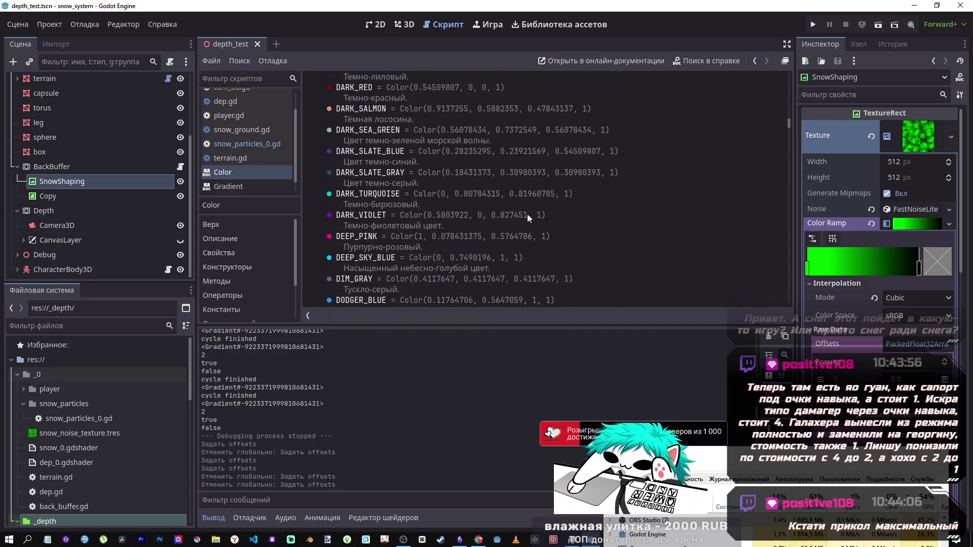
scroll(527, 214, "down", 15)
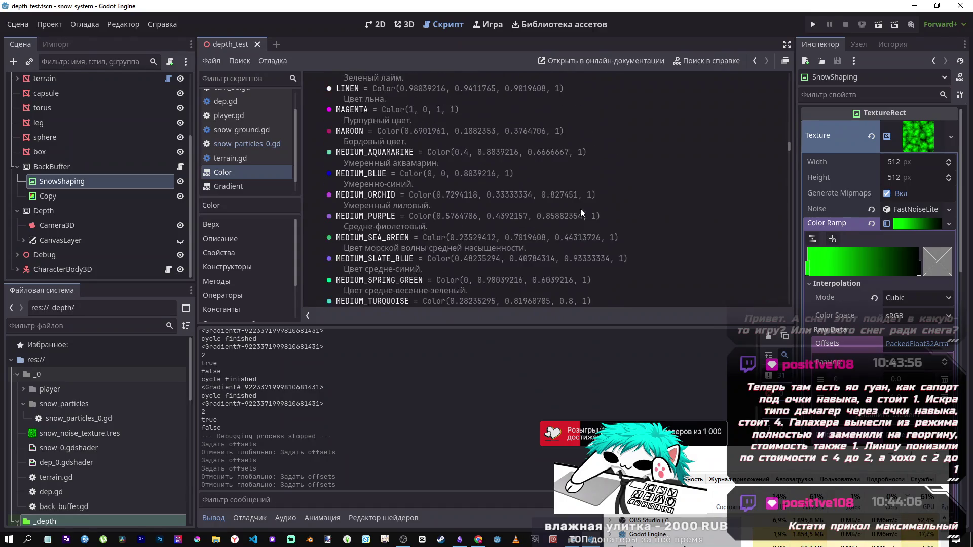
left_click_drag(787, 157, 782, 187)
scroll(783, 186, "down", 3)
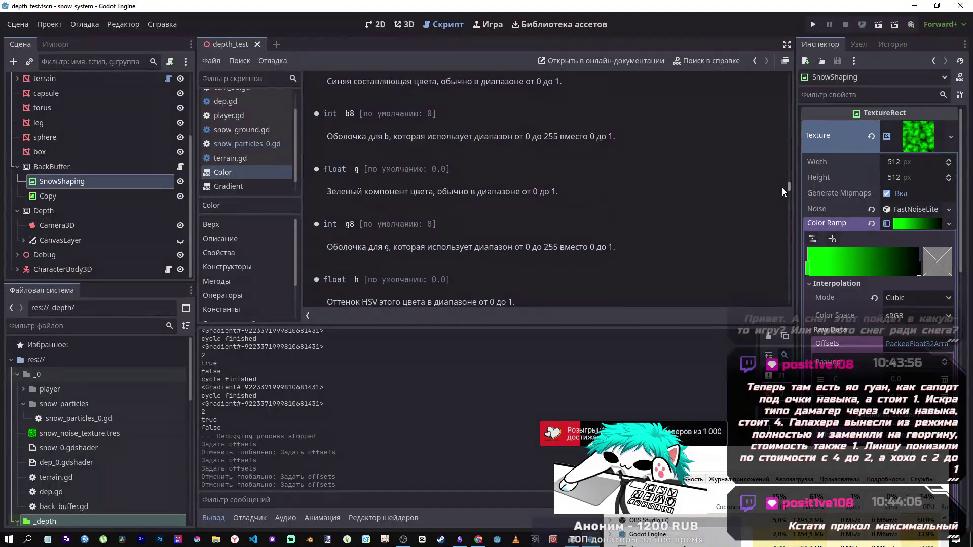
scroll(782, 187, "down", 1)
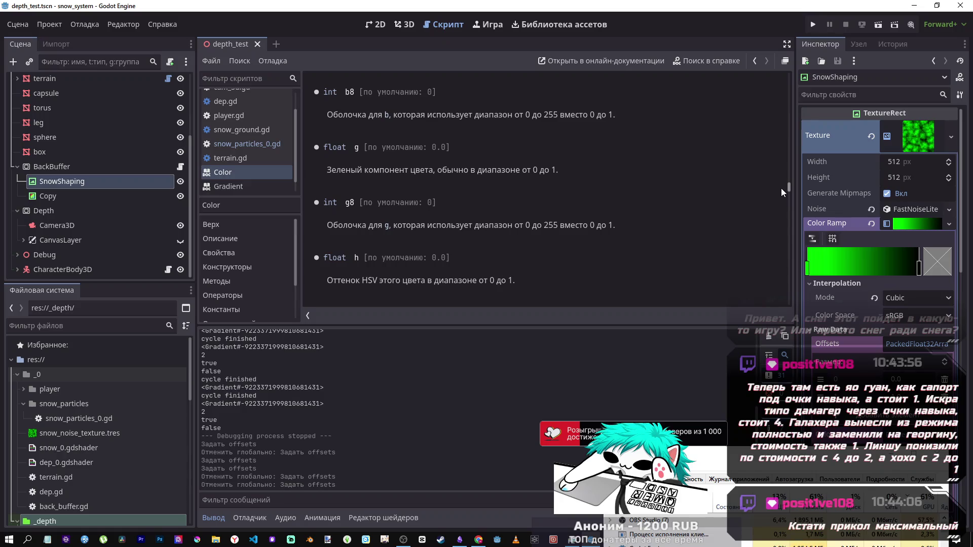
left_click_drag(781, 188, 785, 75)
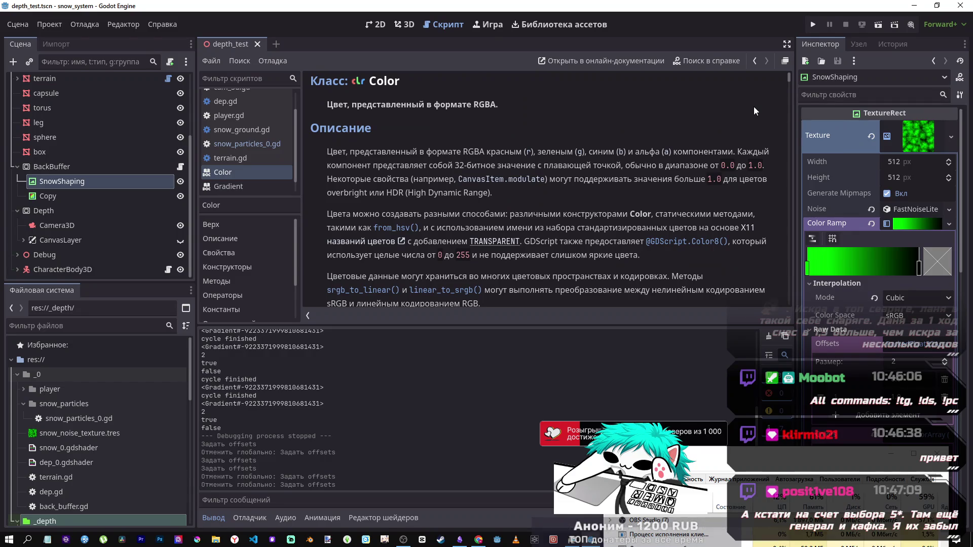
Step: Scroll further through the Color reference, then return to the snow_particles_0.gd script
scroll(656, 221, "down", 3)
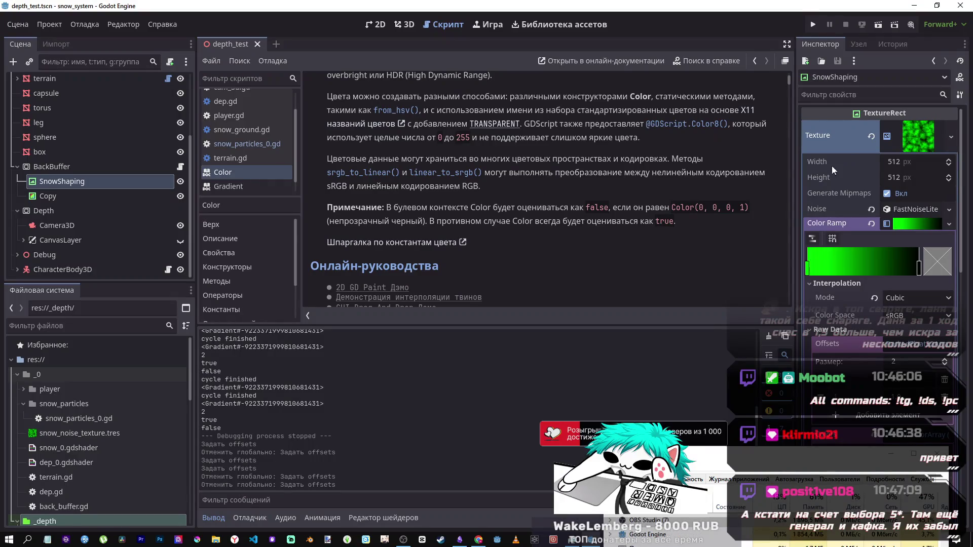
scroll(561, 205, "down", 1)
scroll(541, 203, "down", 8)
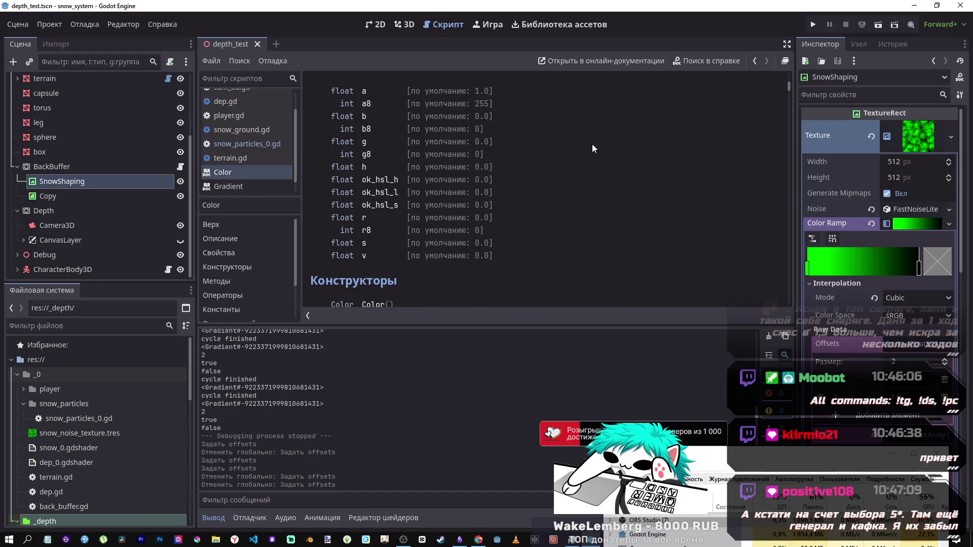
left_click(272, 141)
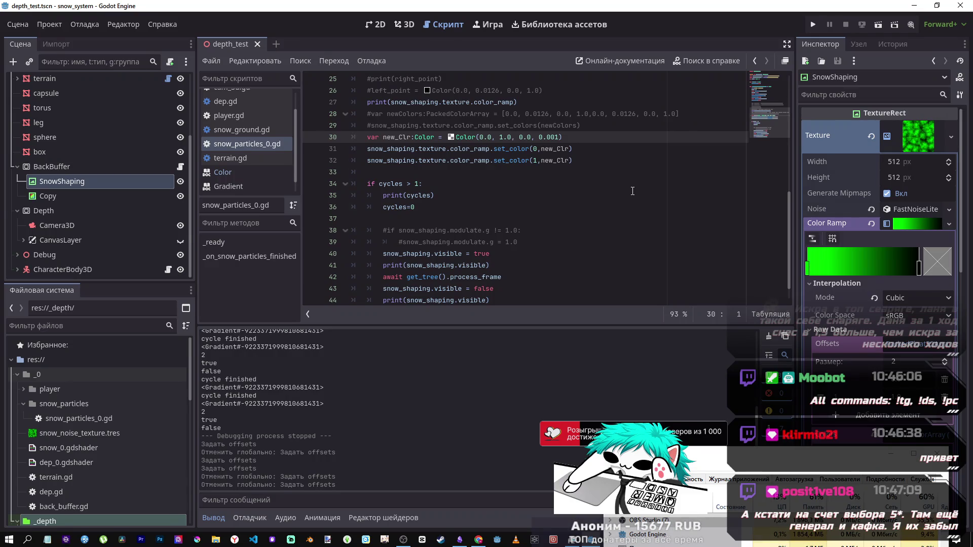
scroll(824, 323, "down", 3)
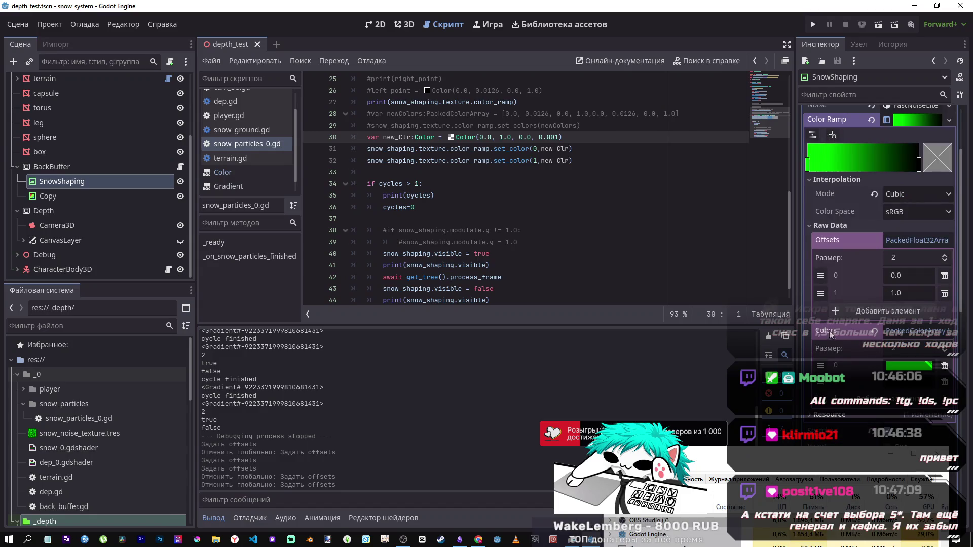
left_click(905, 369)
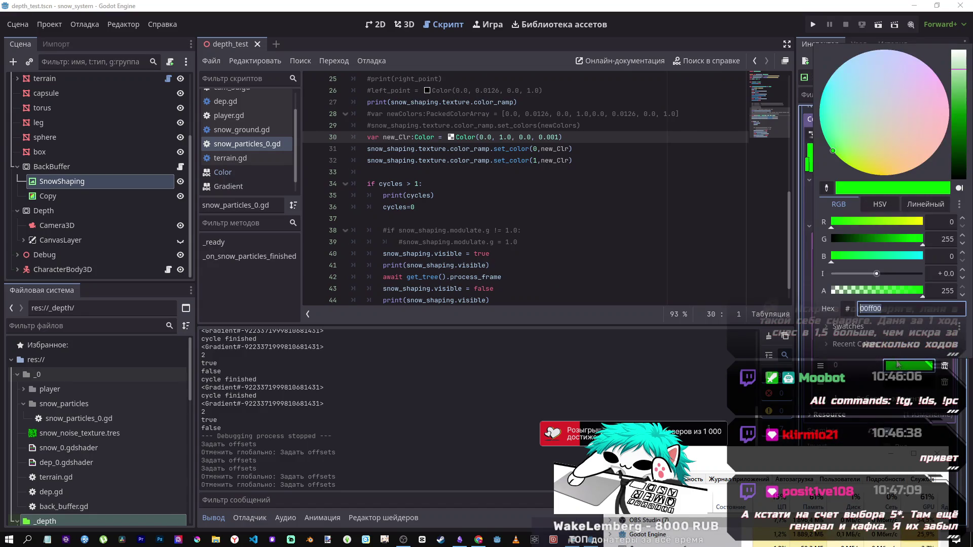
mouse_move(875, 274)
left_mouse_down()
mouse_move(832, 274)
mouse_move(884, 273)
mouse_move(832, 269)
left_mouse_up()
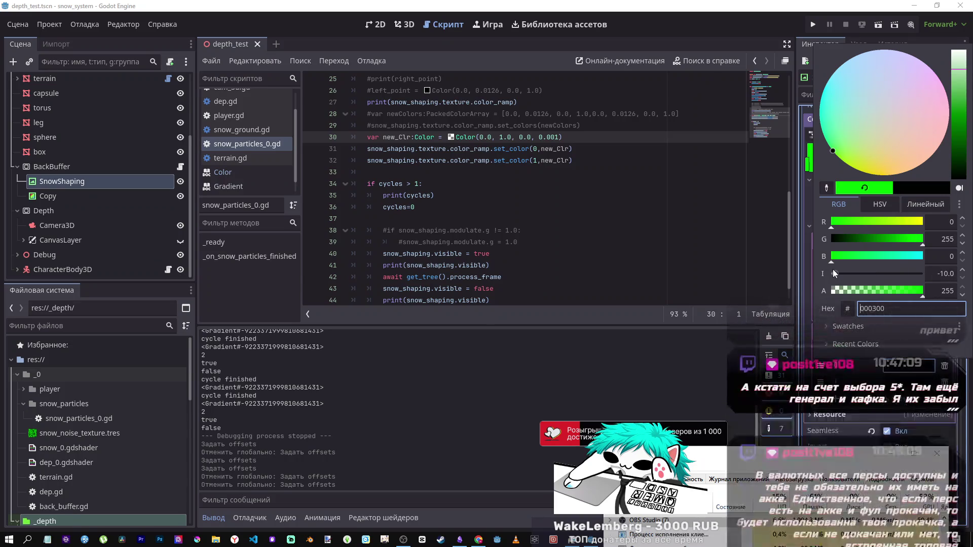
left_click_drag(833, 273, 876, 274)
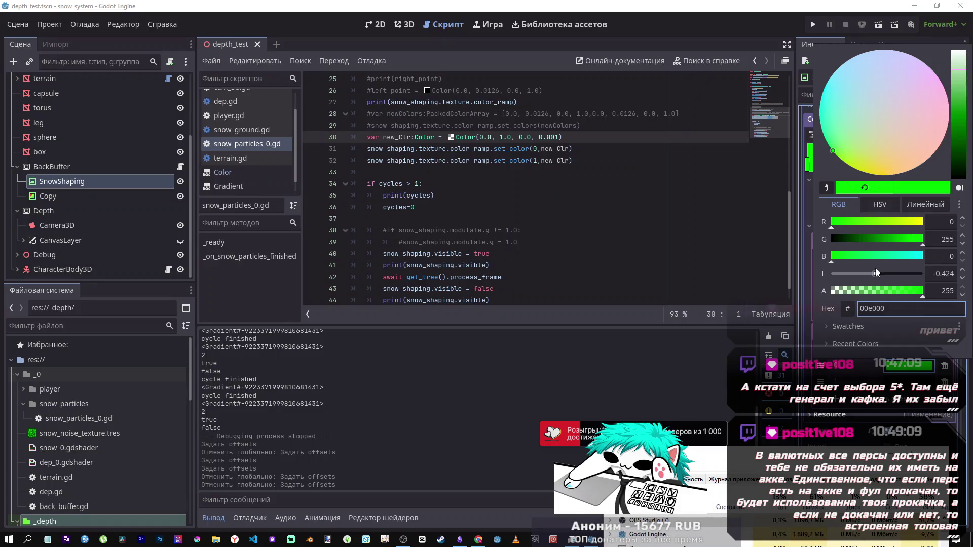
left_click(962, 271)
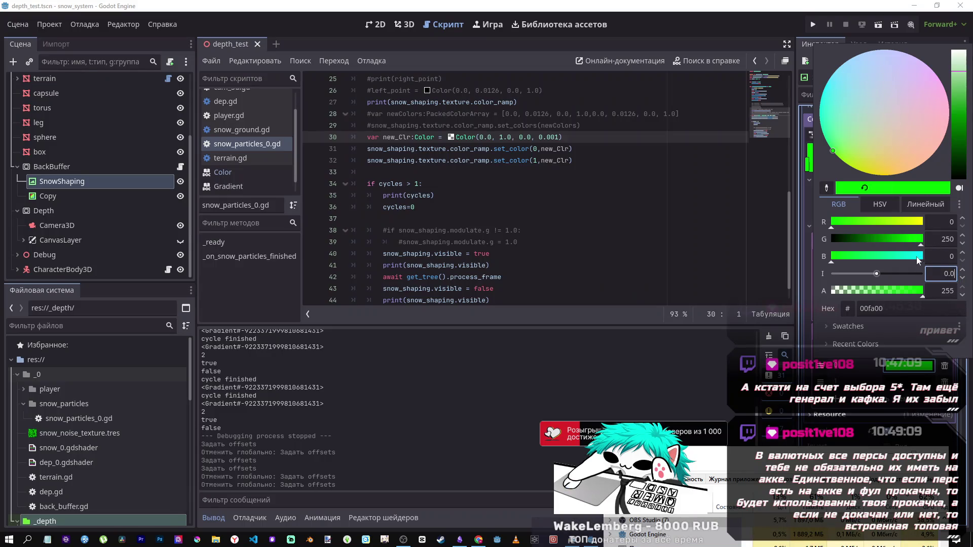
mouse_move(876, 273)
left_mouse_down()
mouse_move(865, 274)
mouse_move(876, 273)
left_mouse_up()
mouse_move(881, 239)
left_mouse_down()
mouse_move(810, 238)
mouse_move(926, 240)
mouse_move(907, 240)
left_mouse_up()
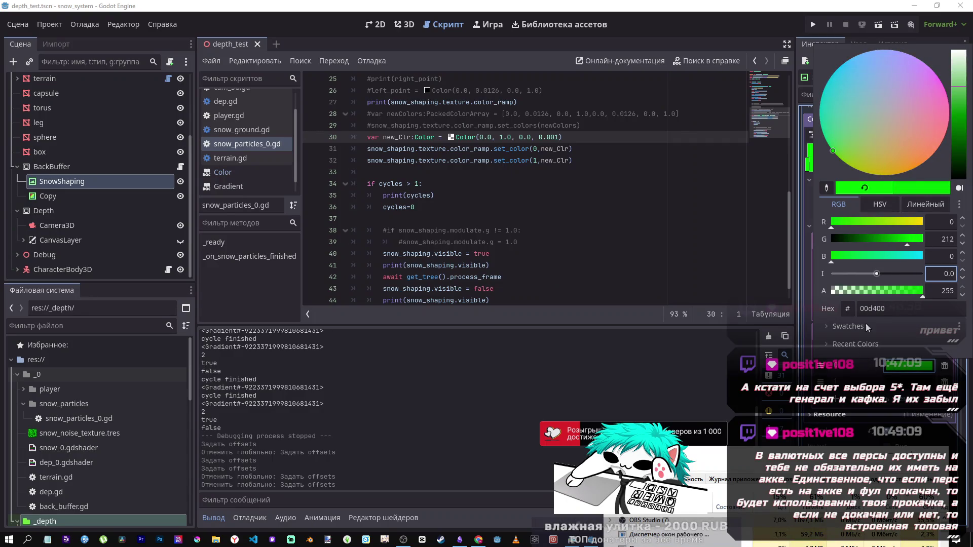
left_click_drag(908, 243, 939, 242)
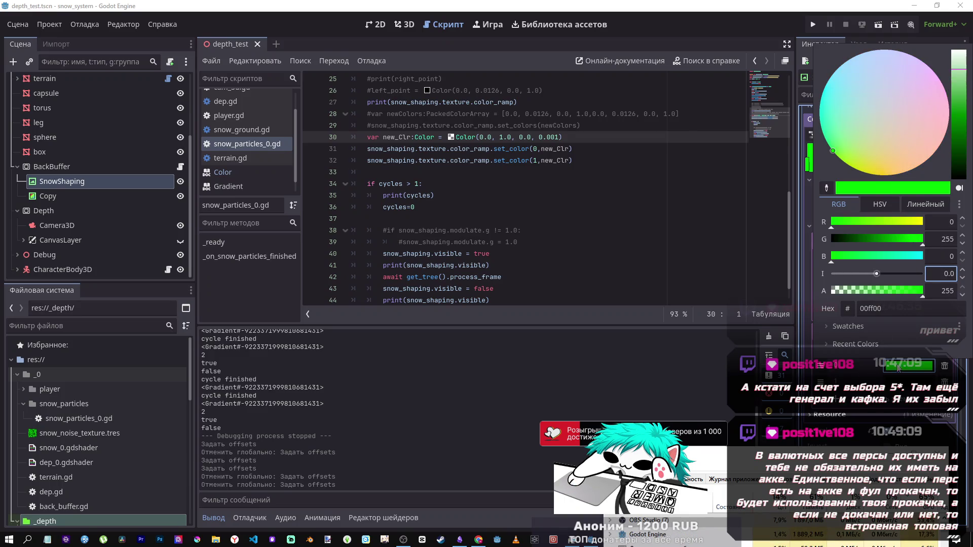
key("Escape")
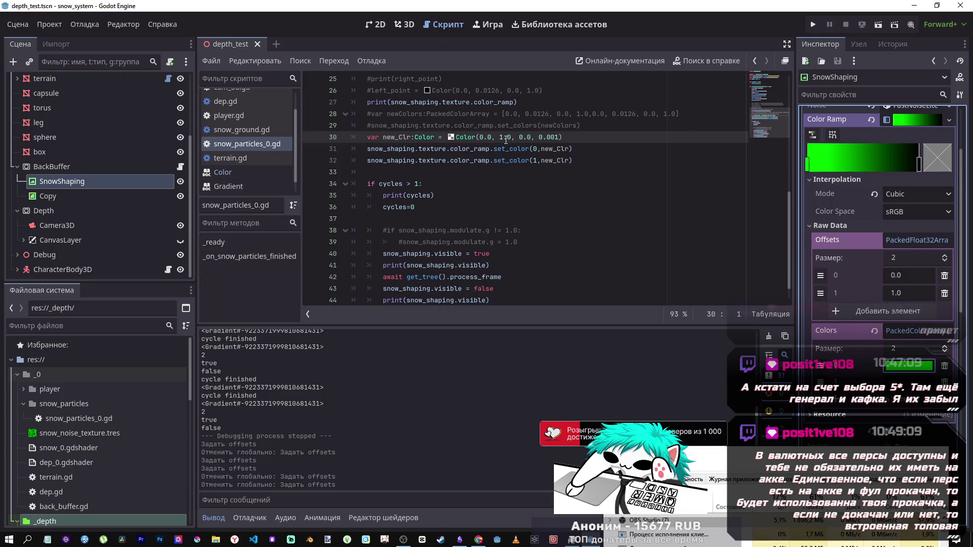
left_click(544, 149)
key("ctrl+s")
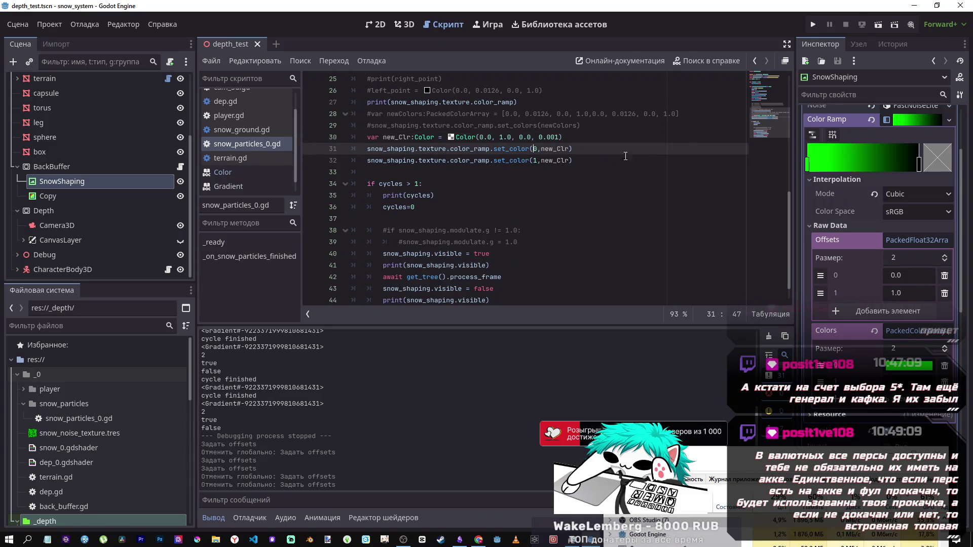
Step: Run the current depth_test scene to watch the capsule deform the snow
left_click(878, 29)
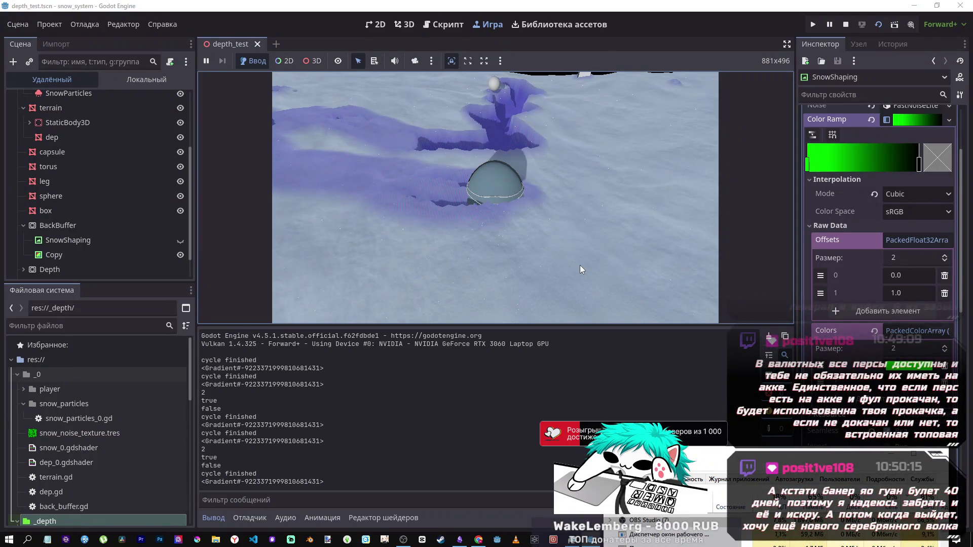
Step: Swing the game camera up and around the dome, then stop the run
mouse_move(580, 265)
left_mouse_down()
mouse_move(567, 250)
mouse_move(601, 255)
mouse_move(622, 302)
mouse_move(578, 264)
left_mouse_up()
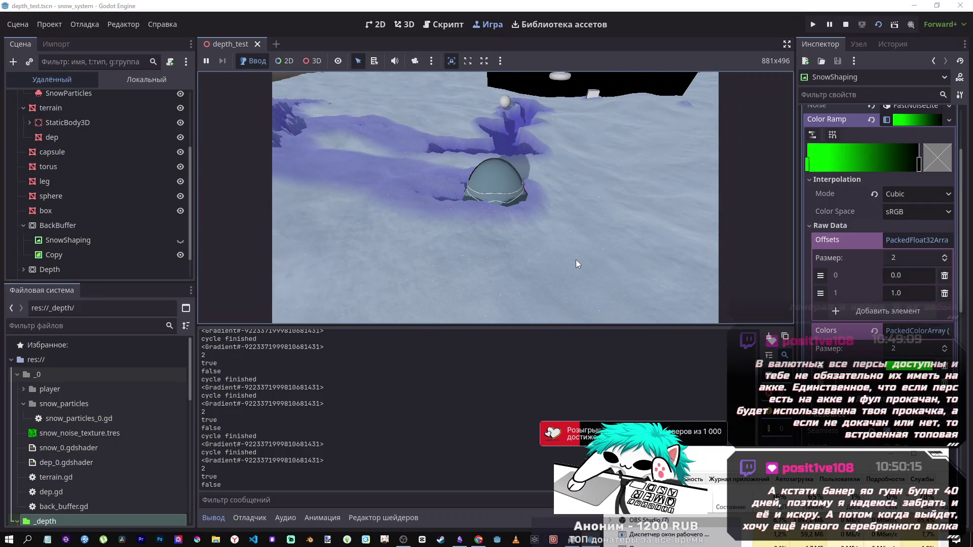
mouse_move(576, 264)
left_mouse_down()
mouse_move(736, 186)
mouse_move(604, 234)
mouse_move(800, 99)
left_mouse_up()
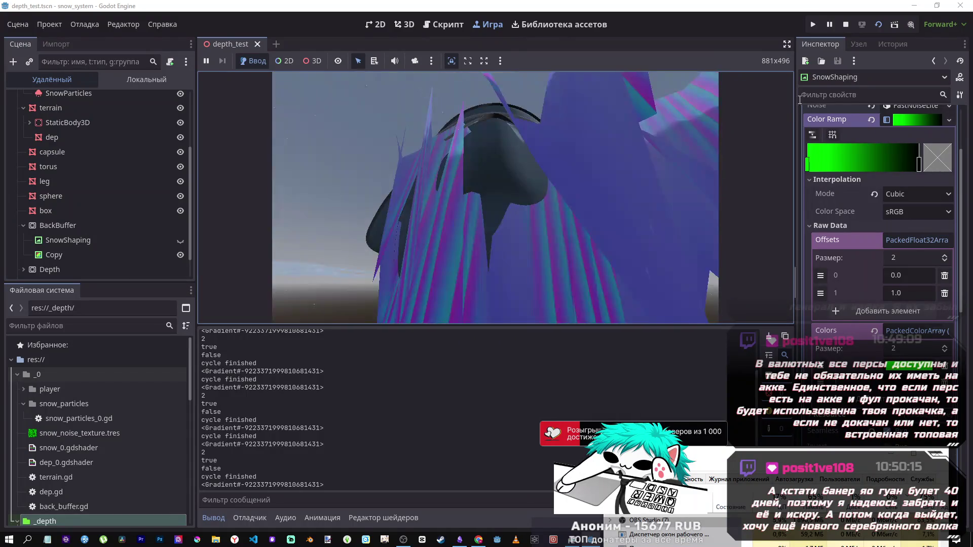
left_click(845, 24)
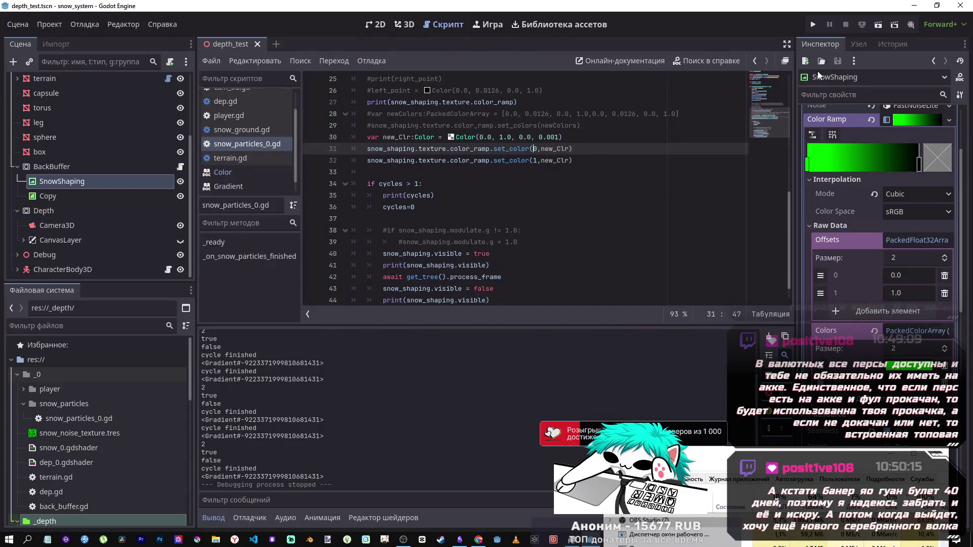
Step: Comment out the second set_color call on line 32
left_click(561, 170)
scroll(560, 170, "down", 1)
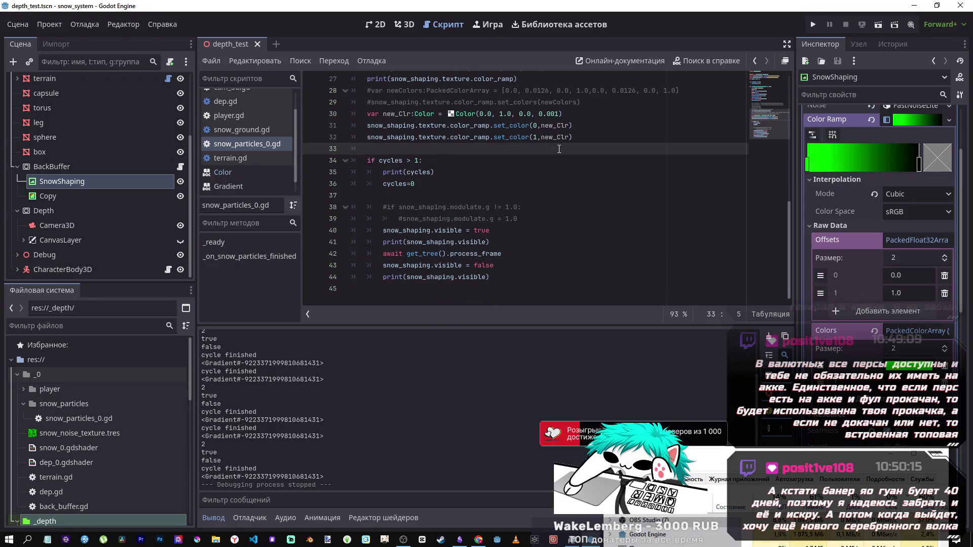
scroll(559, 149, "up", 1)
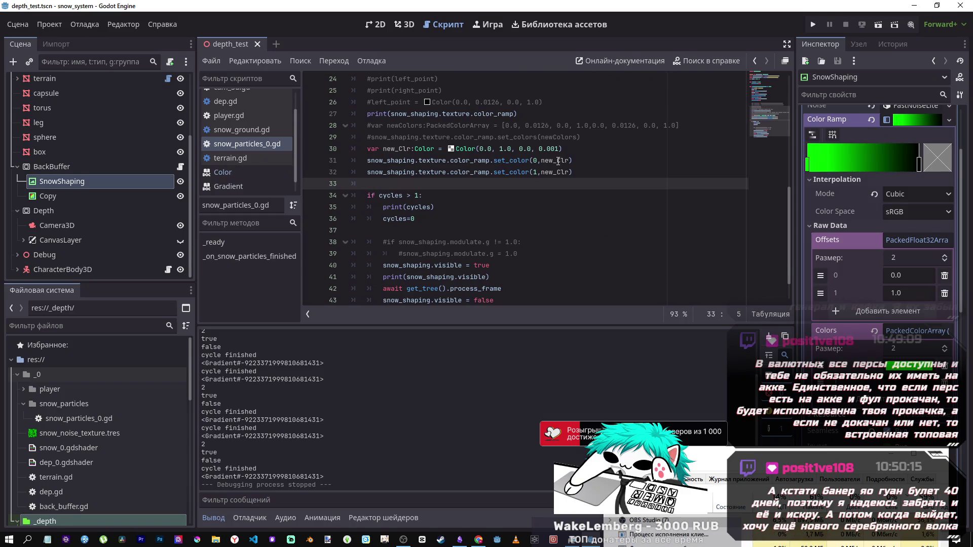
mouse_move(559, 161)
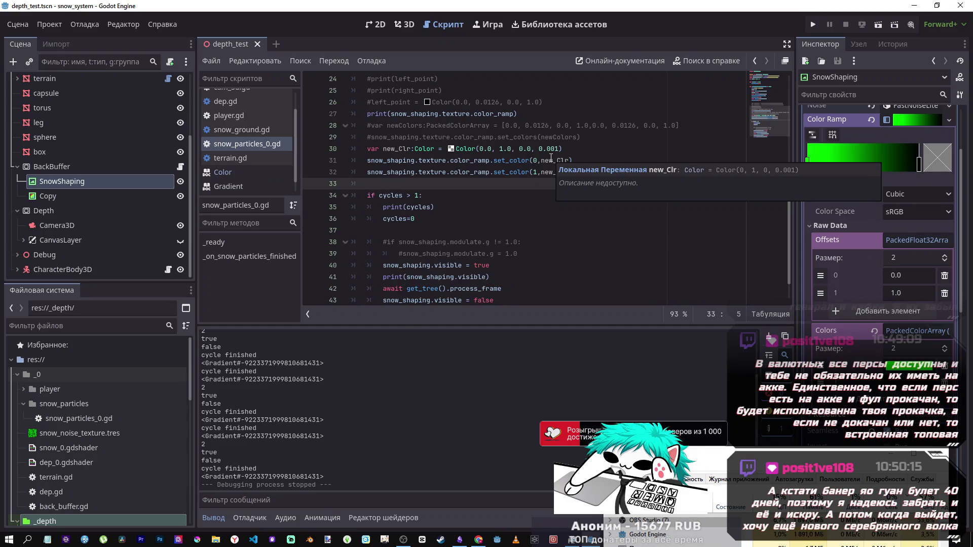
left_click(537, 173)
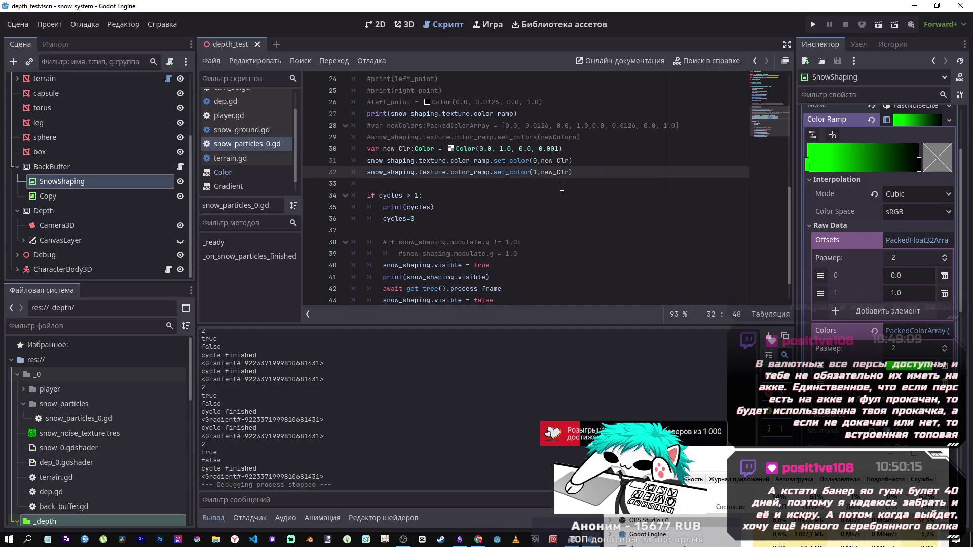
key("ctrl+k")
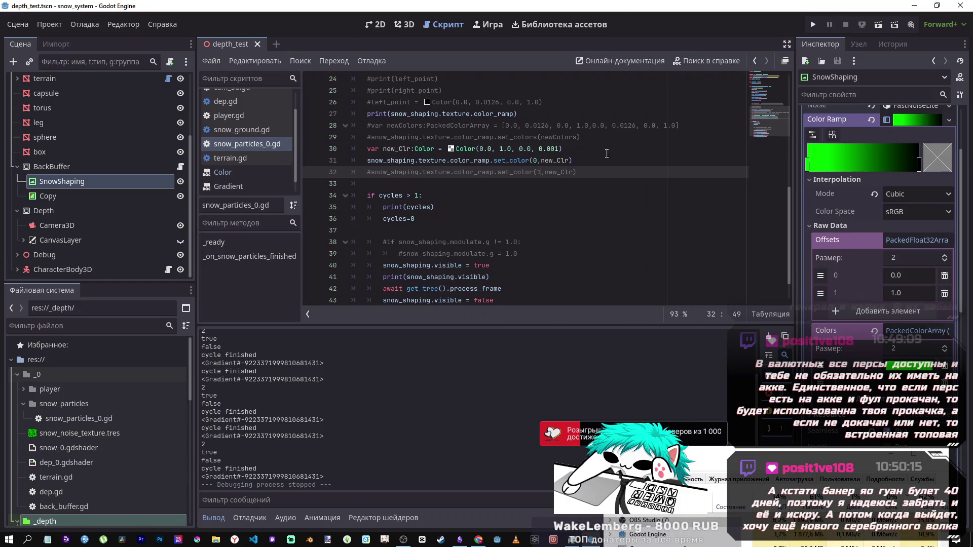
Step: Raise new_Clr's alpha from 0.001 to 0.01, test-run the scene, then stop it
left_click(558, 148)
key("BackSpace")
key("BackSpace")
type("1")
key("F6")
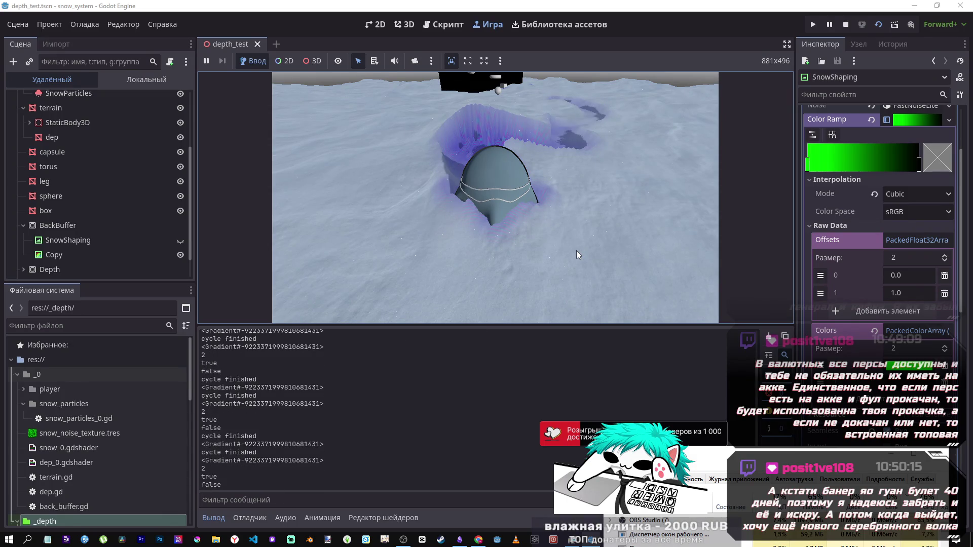
left_click(844, 24)
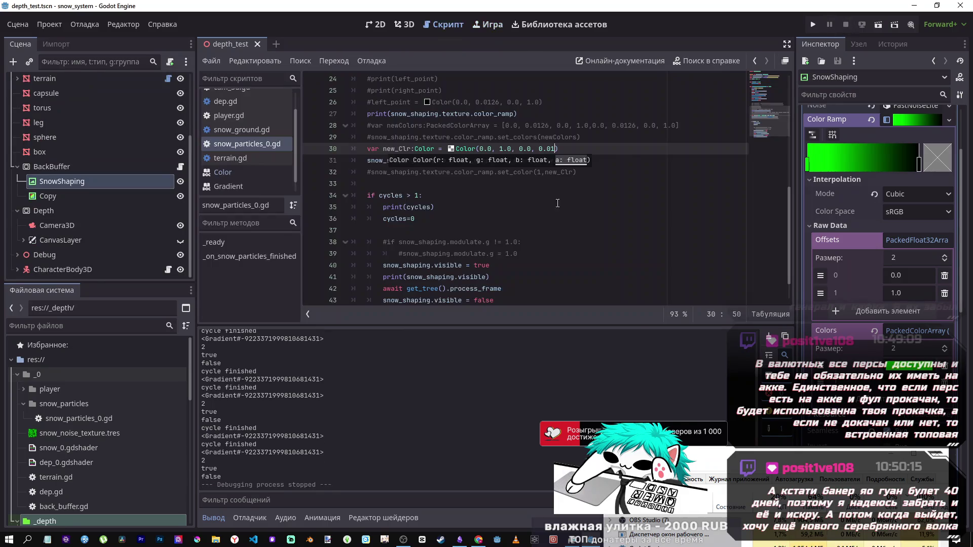
Step: Comment out the await get_tree().process_frame line 42 and run the scene again
scroll(479, 264, "down", 2)
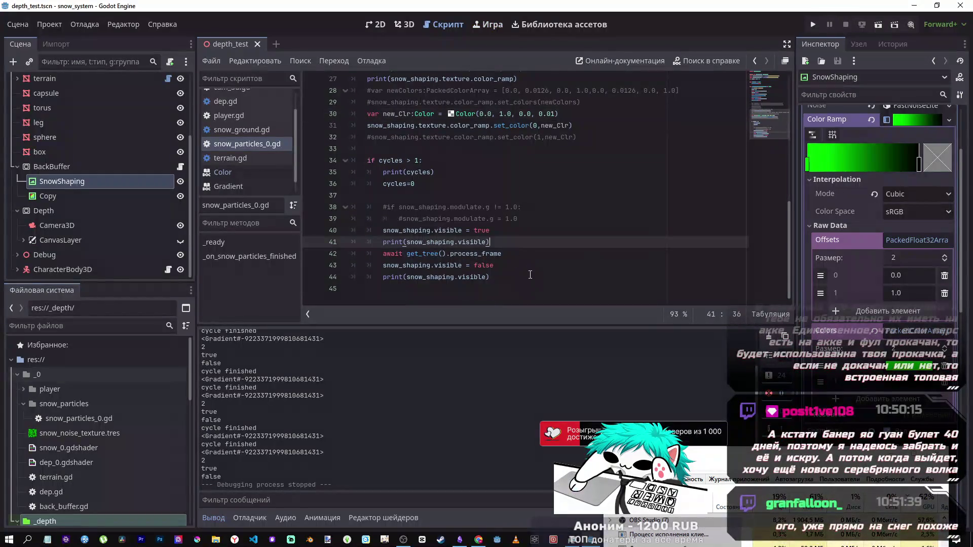
left_click(532, 257)
key("ctrl+k")
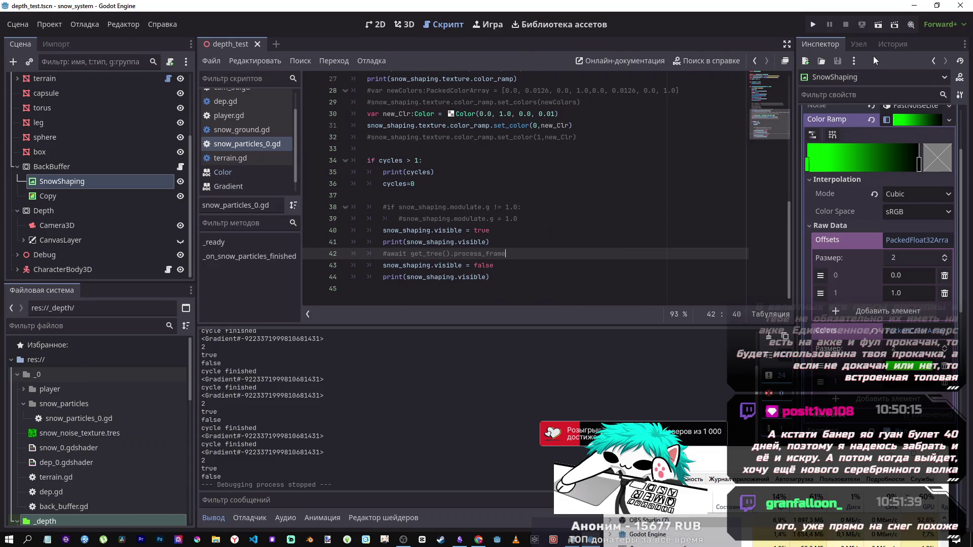
left_click(875, 26)
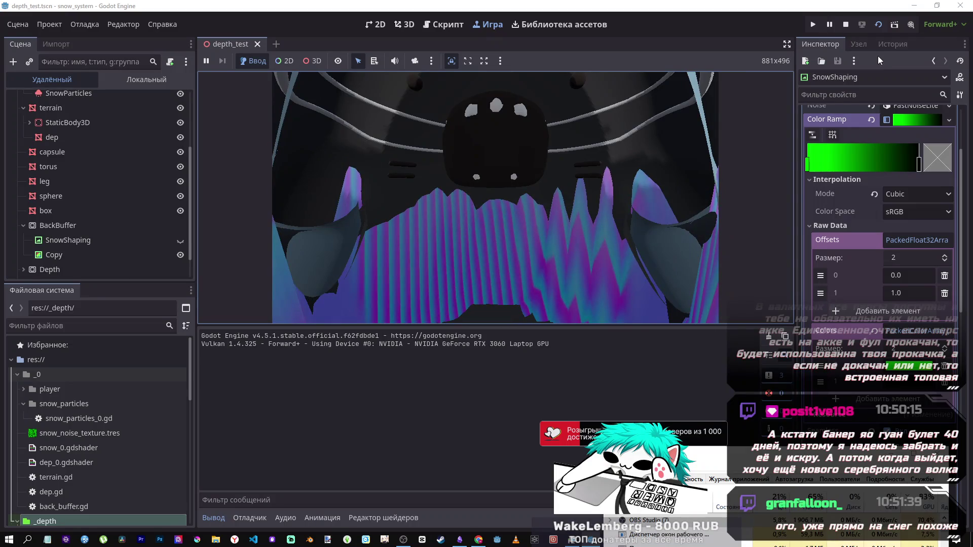
scroll(880, 171, "down", 3)
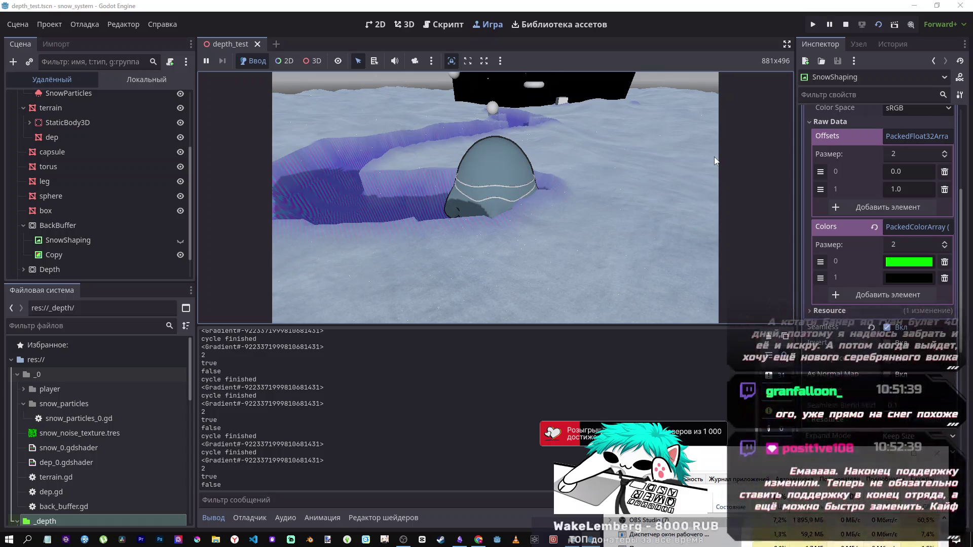
Step: Orbit the game camera to view the capsule's trenches from above, then switch to the browser
mouse_move(714, 161)
left_mouse_down()
mouse_move(704, 292)
mouse_move(698, 283)
mouse_move(715, 257)
mouse_move(711, 263)
left_mouse_up()
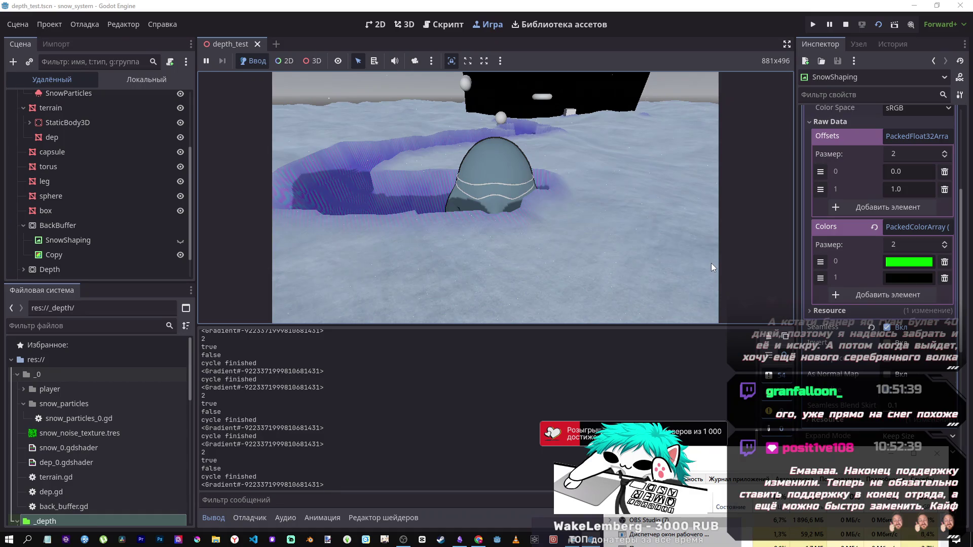
mouse_move(711, 263)
left_mouse_down()
mouse_move(669, 238)
mouse_move(725, 293)
left_mouse_up()
mouse_move(722, 260)
left_mouse_down()
mouse_move(709, 231)
mouse_move(674, 253)
mouse_move(679, 245)
left_mouse_up()
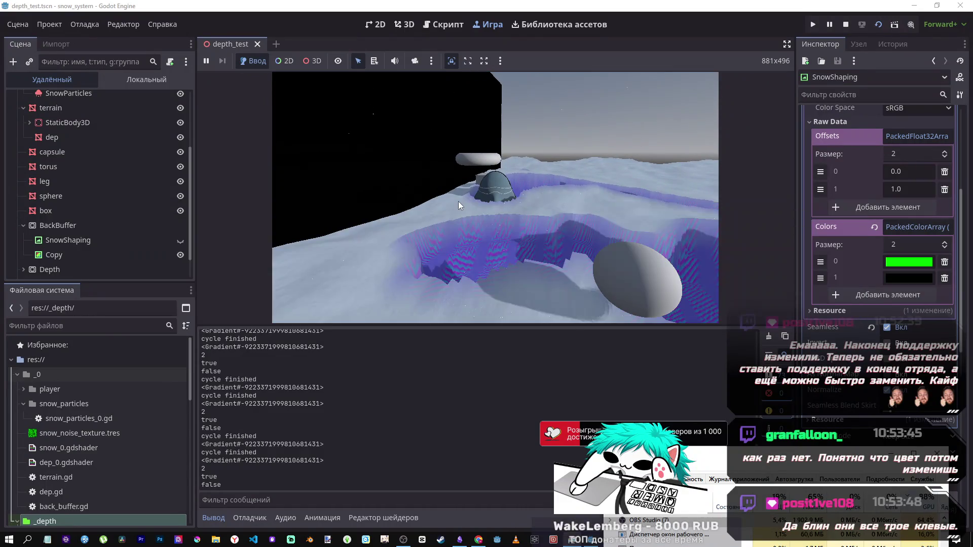
key("alt+Tab")
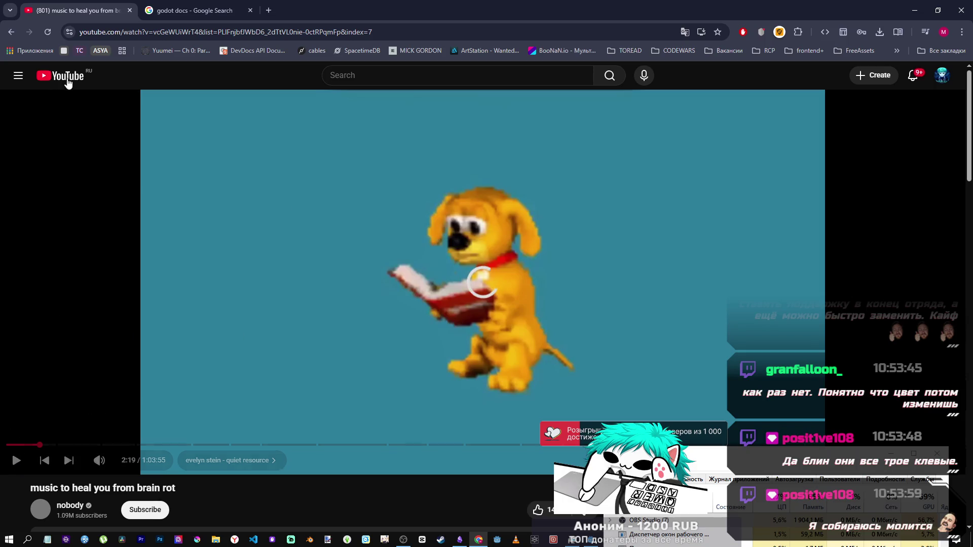
Step: Open the YouTube home feed in a fresh tab and close the old tab
left_click(50, 81)
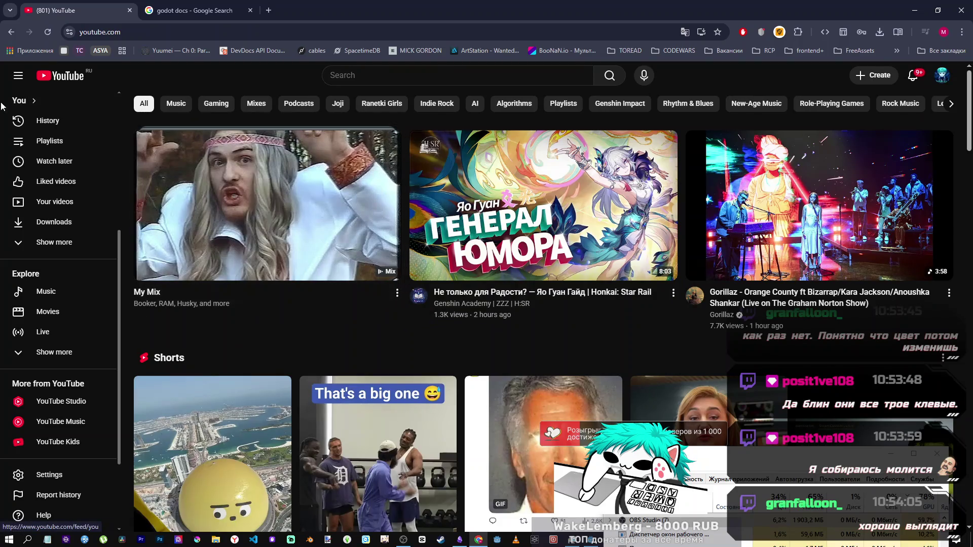
middle_click(45, 83)
left_click(177, 7)
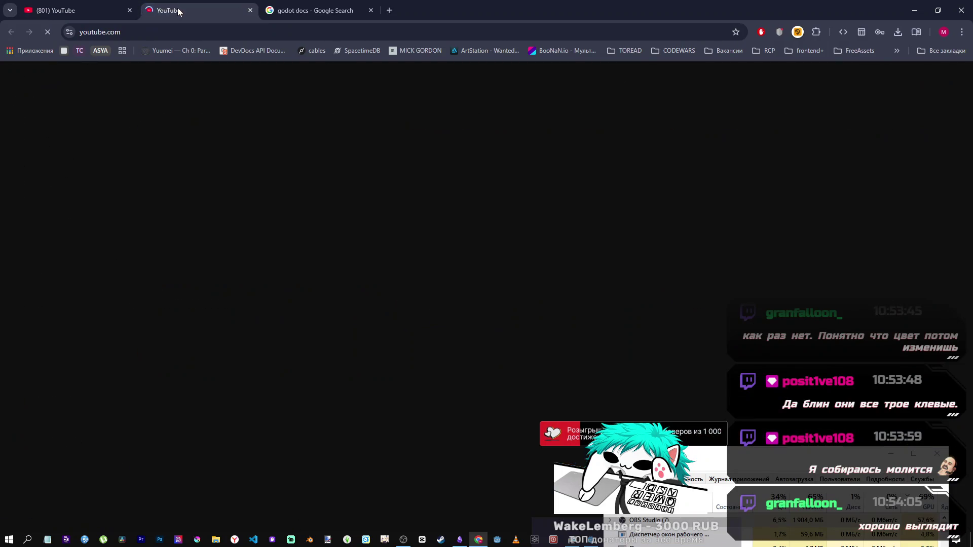
middle_click(79, 10)
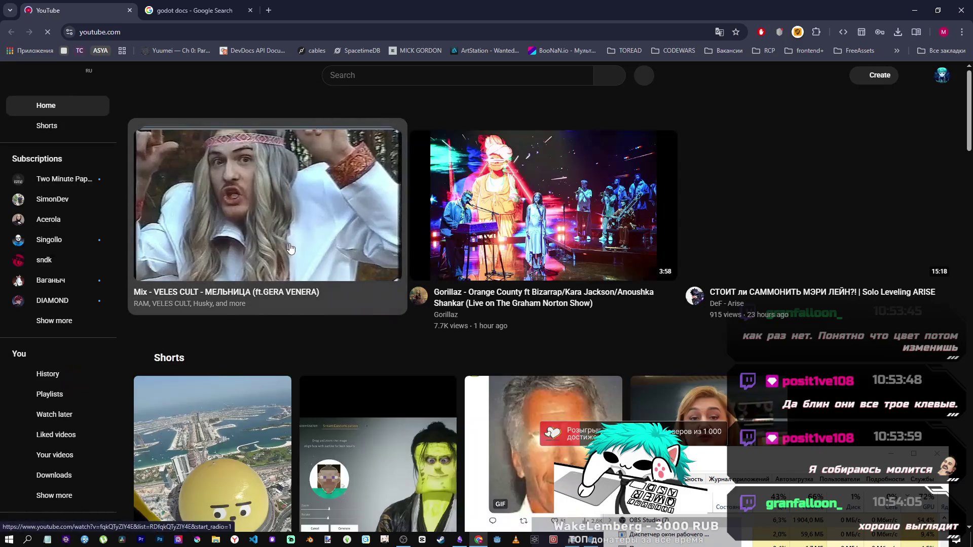
Step: Find and open the 'music to heal you from brain rot' video from the feed
scroll(294, 251, "down", 10)
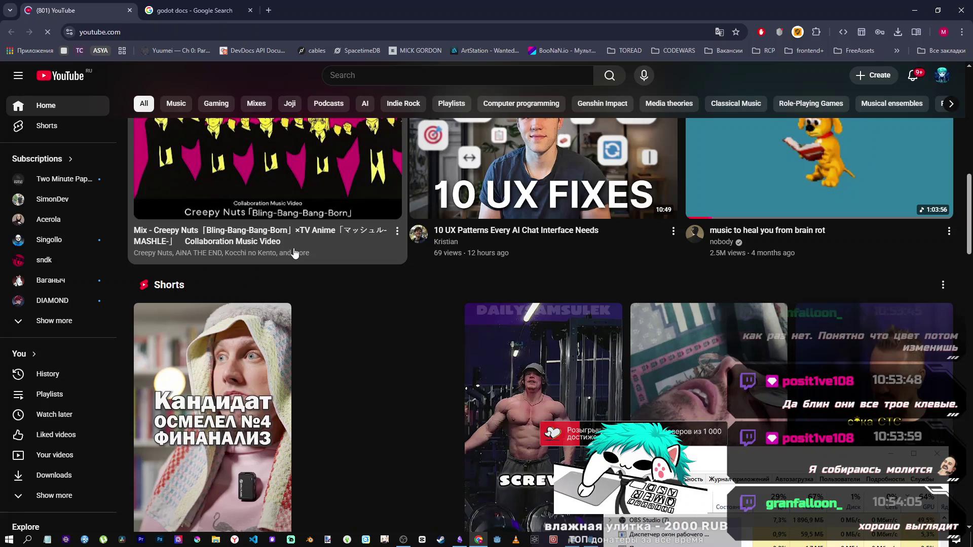
scroll(294, 252, "up", 3)
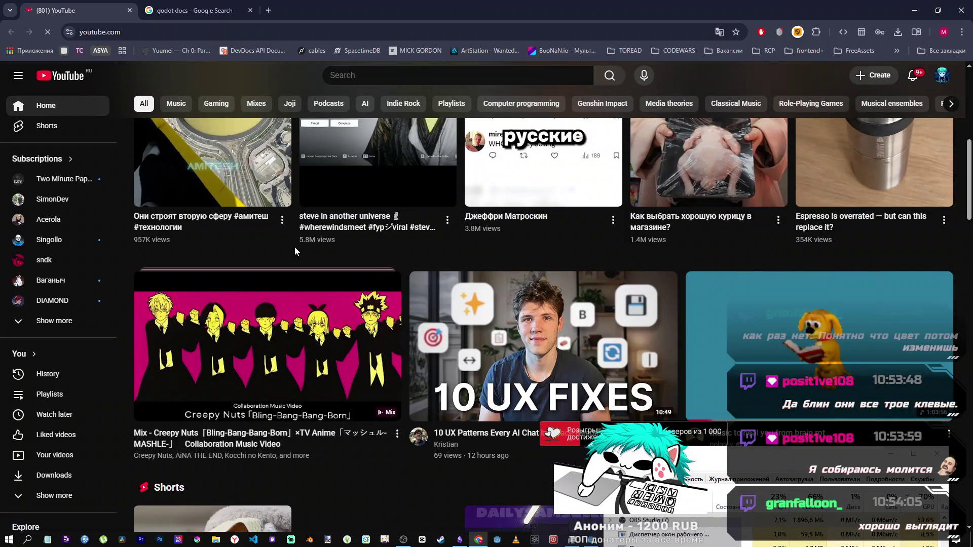
scroll(294, 252, "down", 3)
scroll(294, 254, "down", 5)
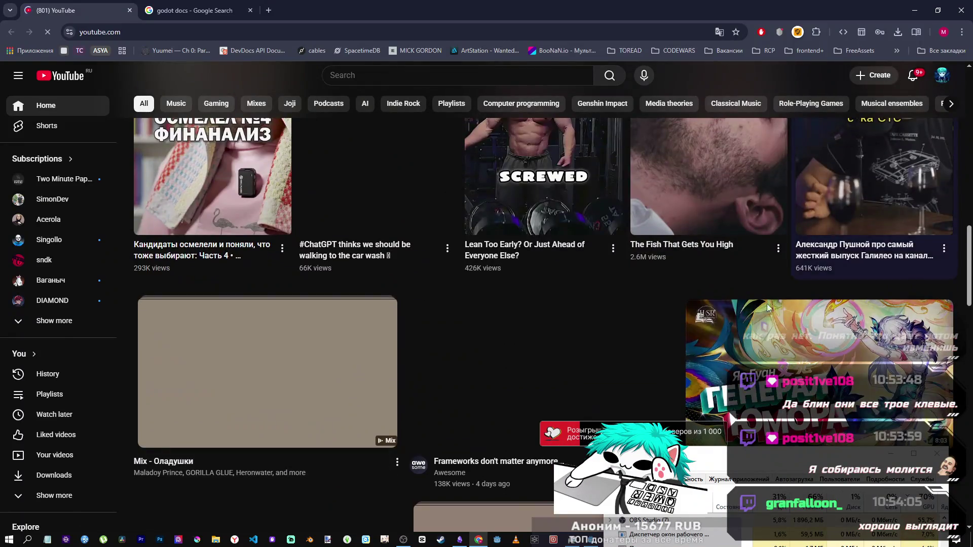
scroll(619, 290, "up", 5)
left_click(769, 266)
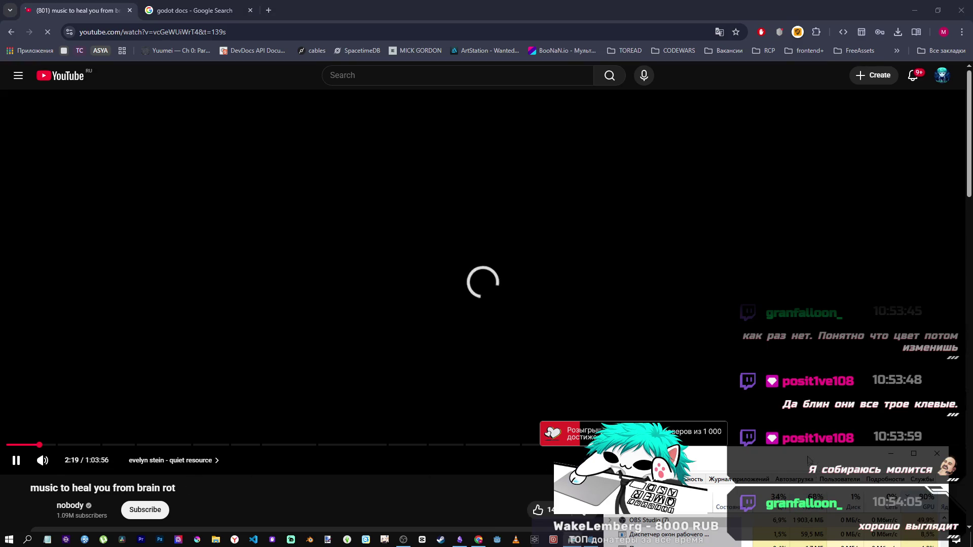
Step: Check the video's playback quality options without changing them, then switch back to Godot
left_click_drag(808, 460, 808, 489)
left_click(896, 460)
left_click(878, 426)
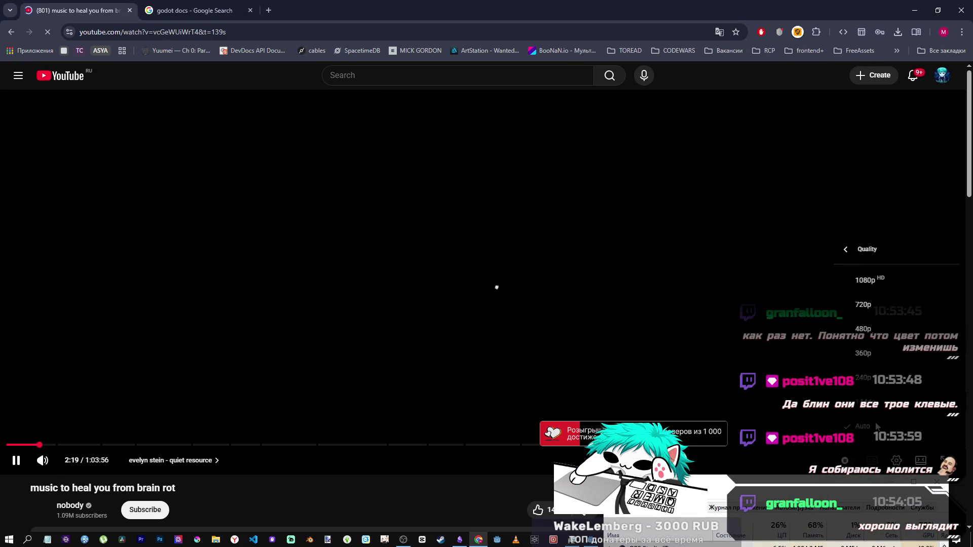
left_click(781, 383)
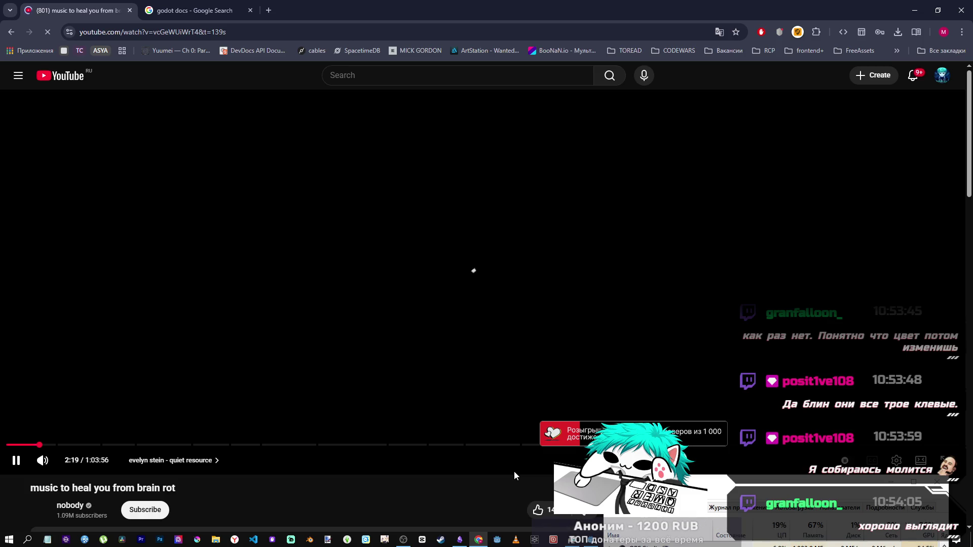
key("alt+Tab")
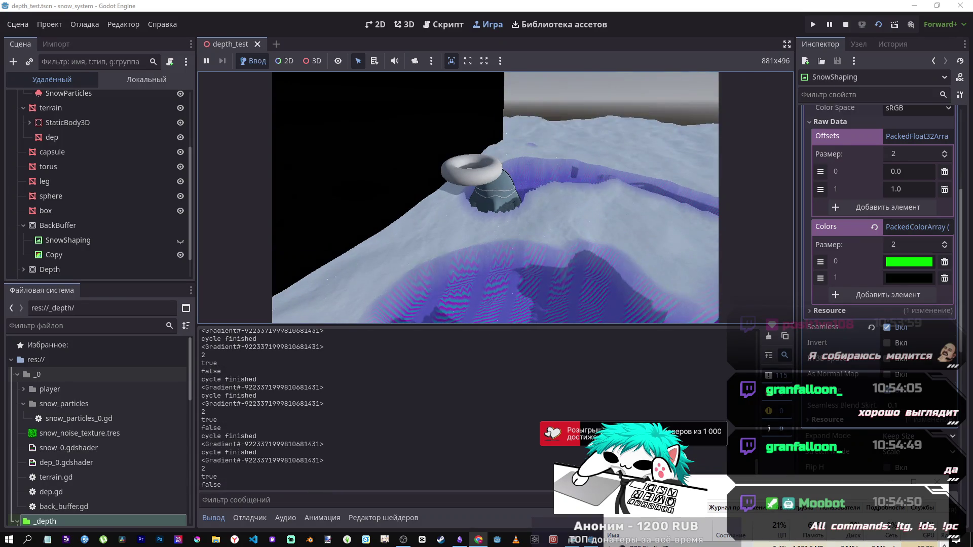
Step: Stop the running depth_test snow-deformation scene after watching it
left_click_drag(729, 485, 743, 461)
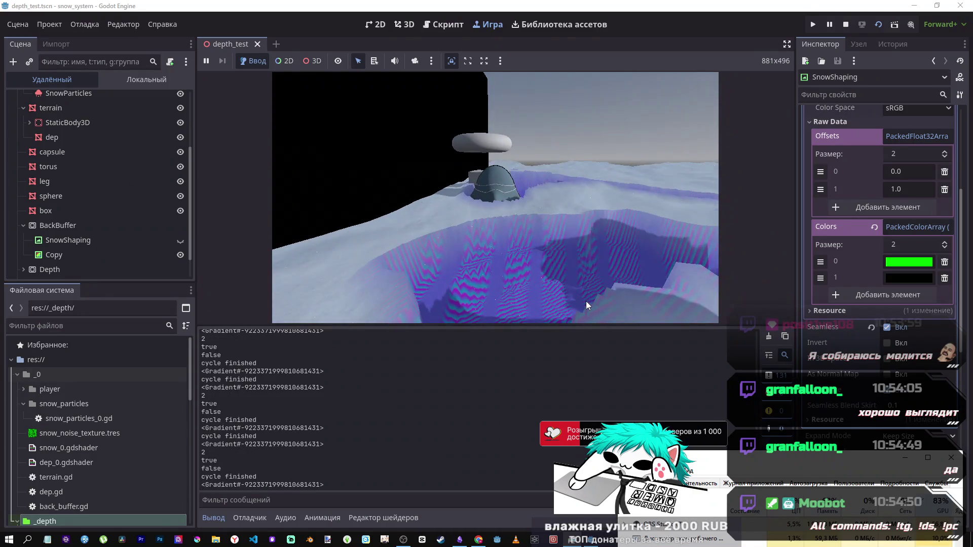
left_click(846, 24)
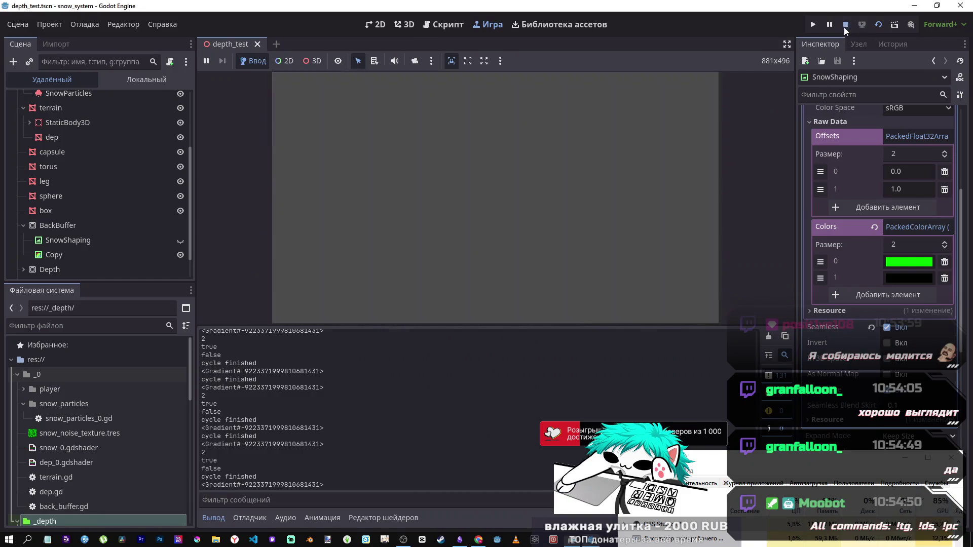
Step: Uncomment the process_frame await on line 42, set new_Clr alpha to 0.001, and save
left_click(550, 125)
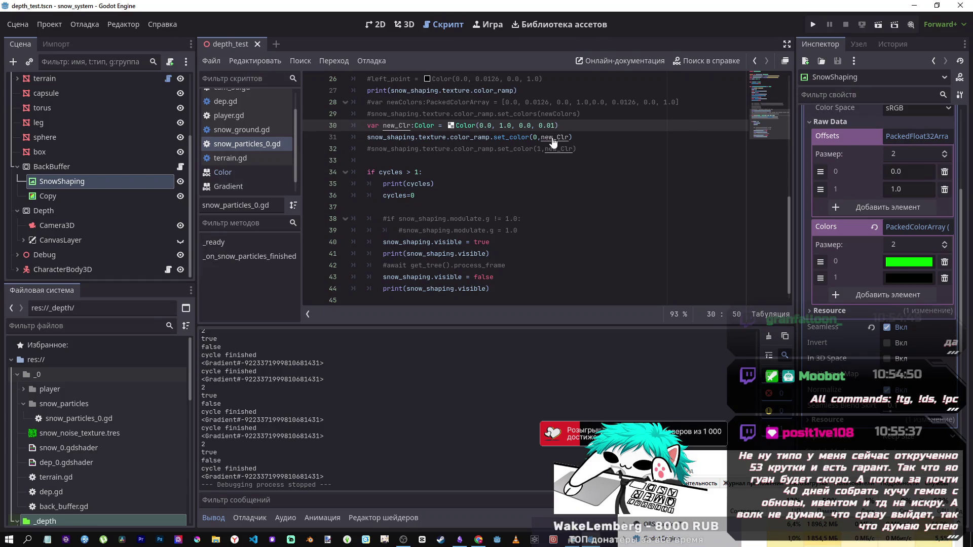
key("ctrl+z")
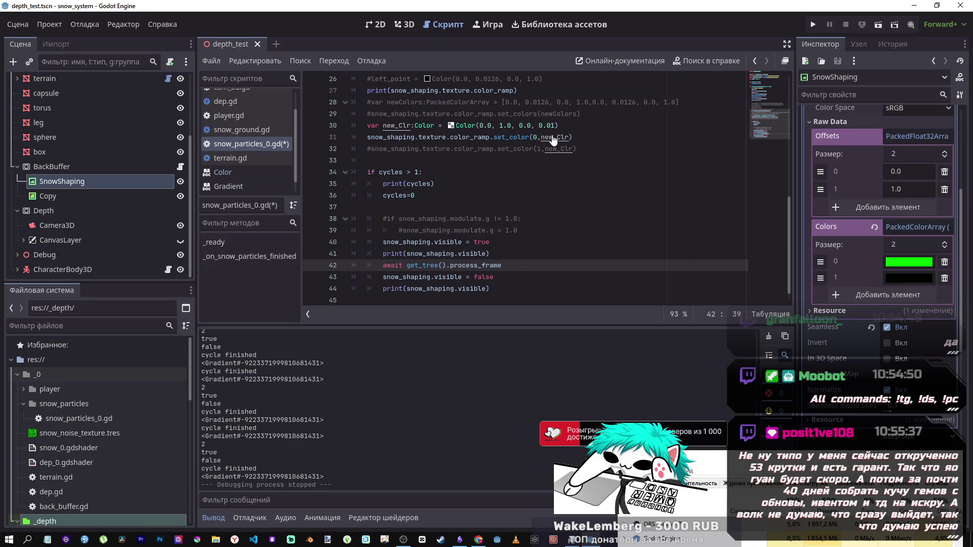
key("ctrl+z")
key("ctrl+s")
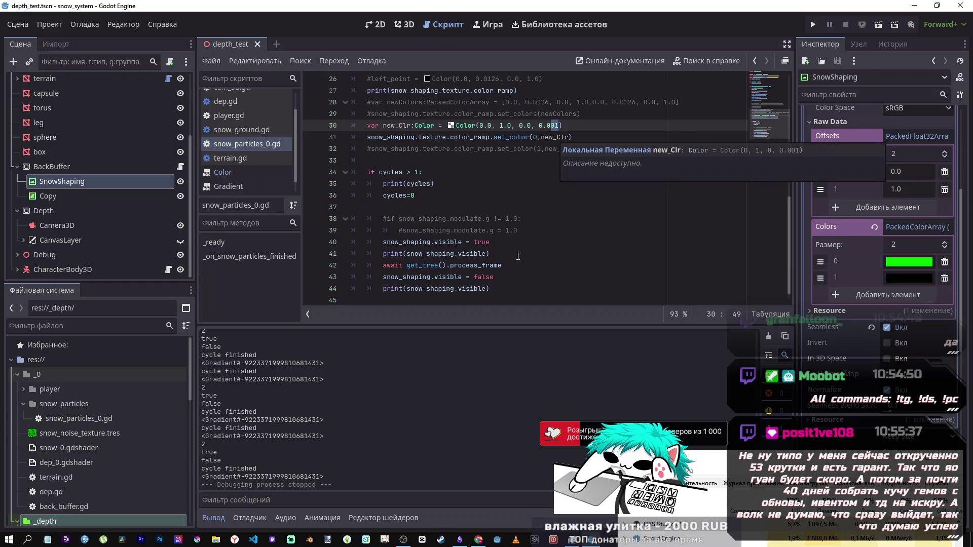
Step: Rerun the snow scene with the edited script, then switch to the browser
left_click_drag(516, 253, 518, 260)
left_click(523, 269)
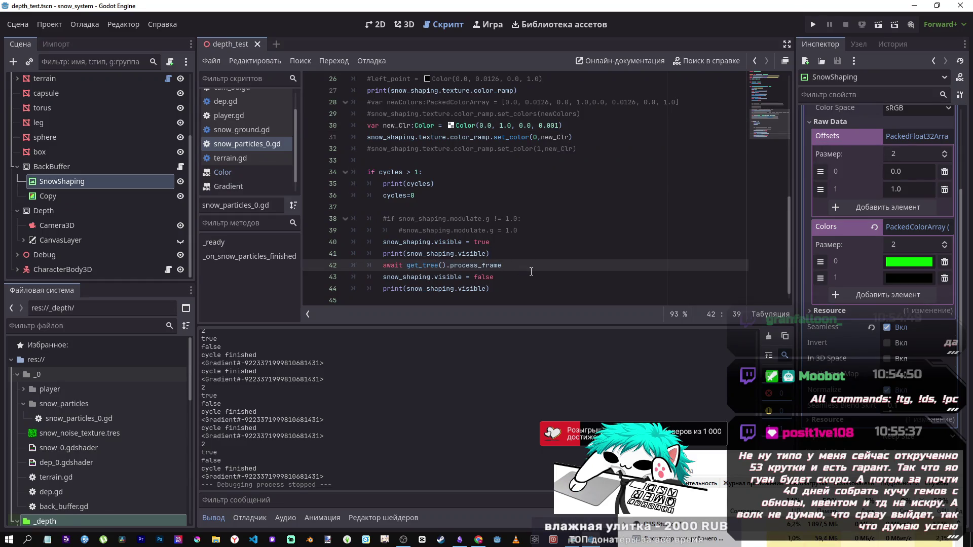
left_click(555, 125)
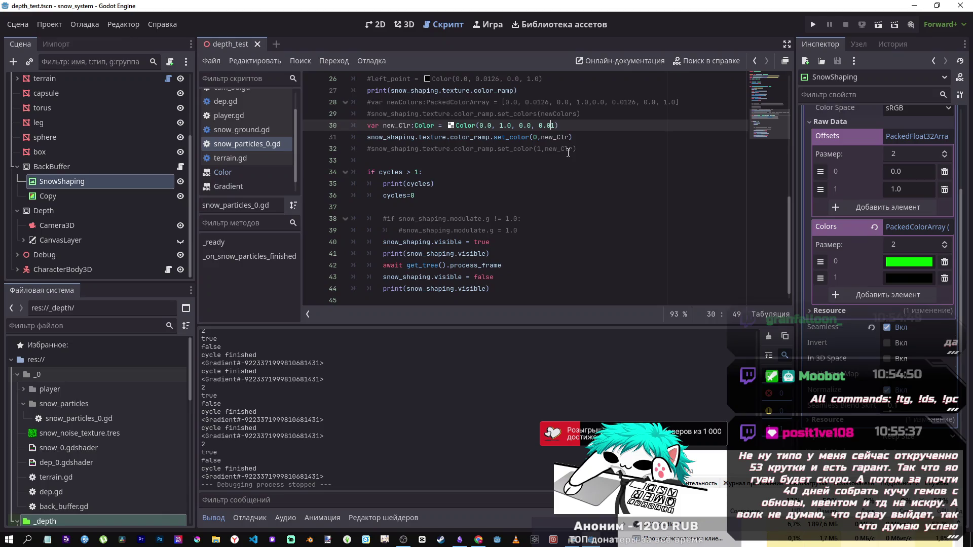
left_click(882, 25)
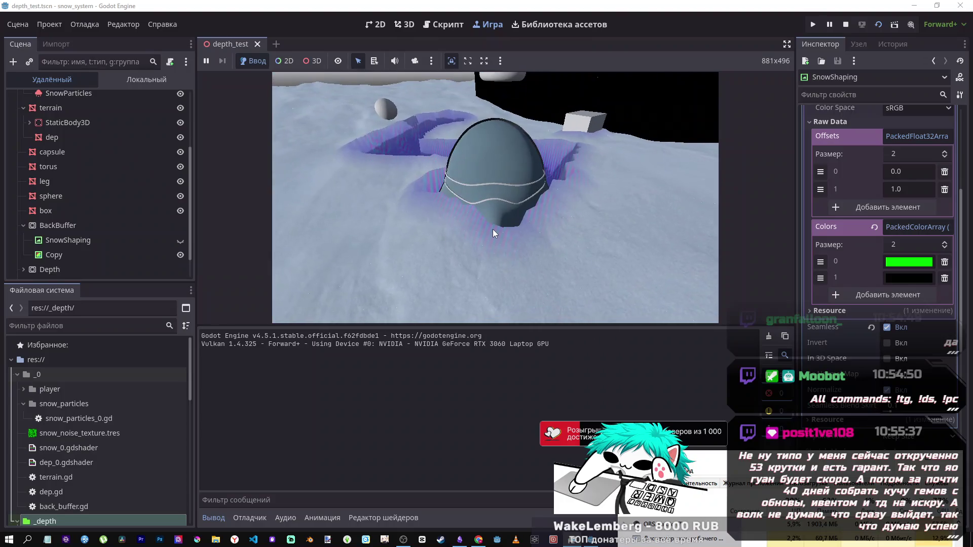
key("alt+Tab")
Step: Pause the music video at 7:28 and browse YouTube to the Celtic Moon Sleep video
left_click(214, 297)
left_click_drag(120, 445, 106, 441)
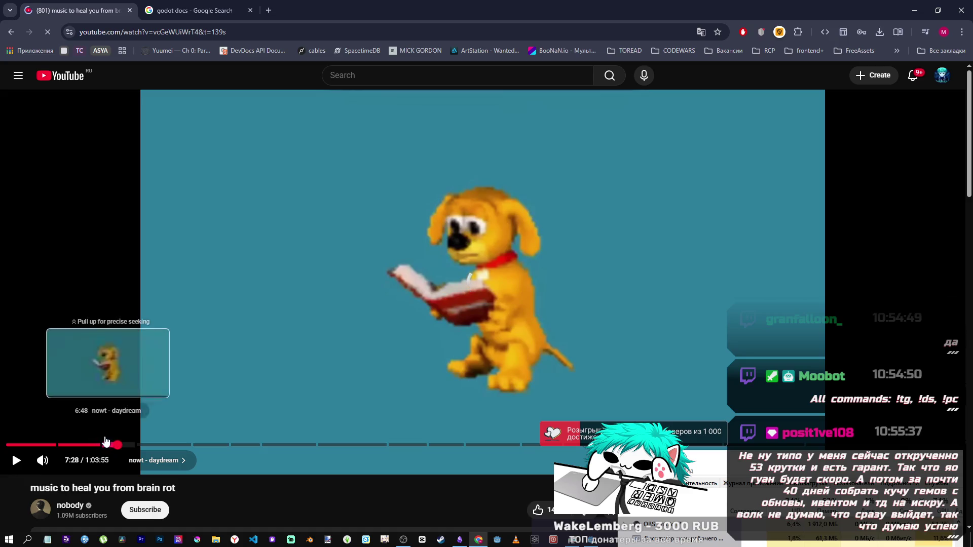
left_click(54, 76)
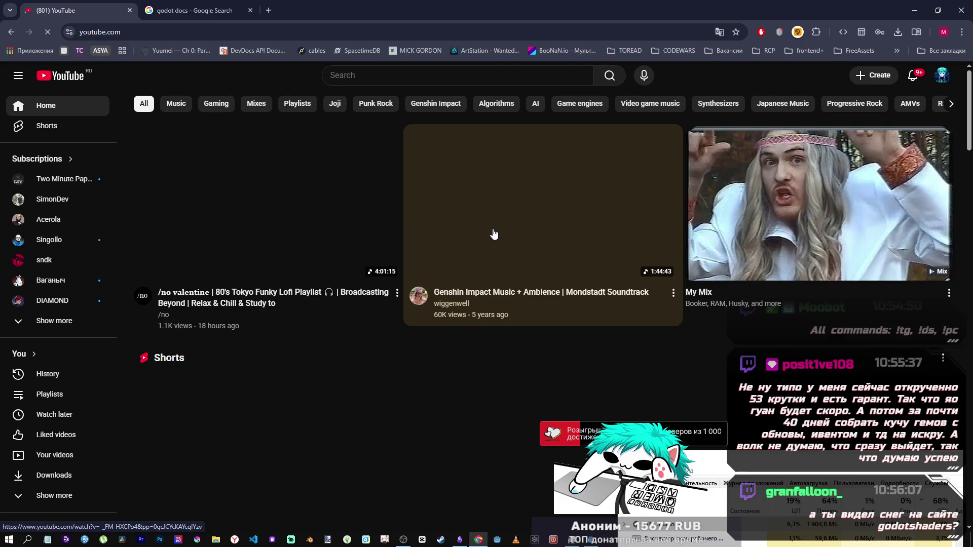
left_click(494, 234)
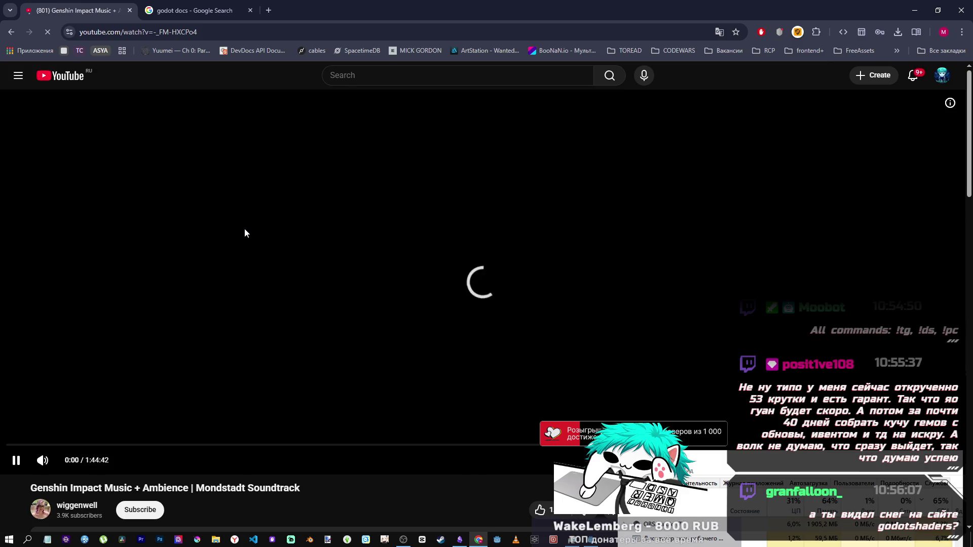
scroll(248, 244, "down", 7)
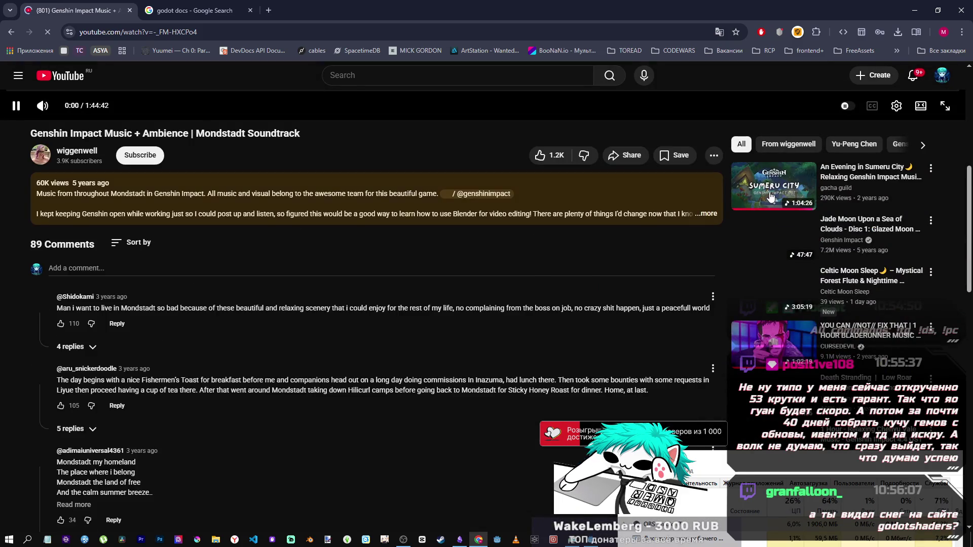
left_click(771, 197)
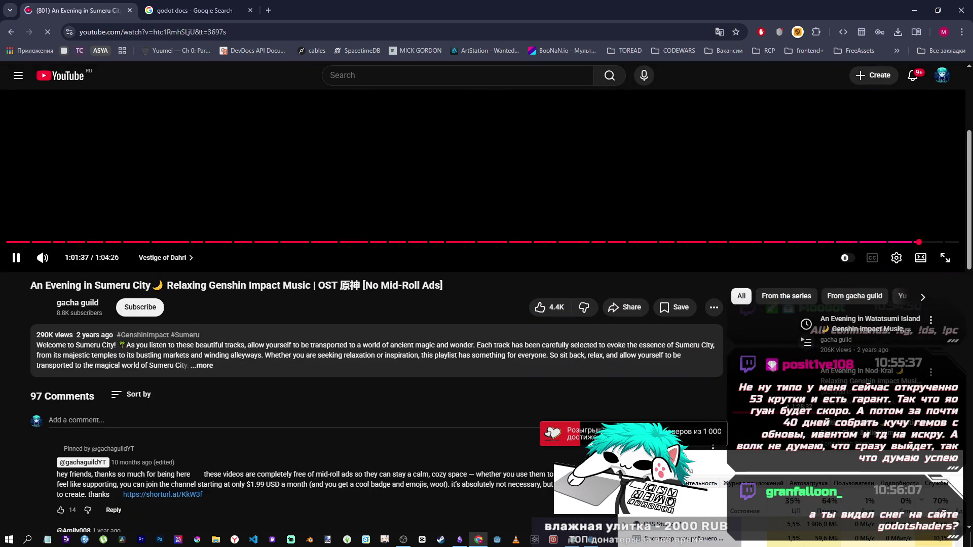
scroll(768, 353, "down", 2)
left_click(768, 346)
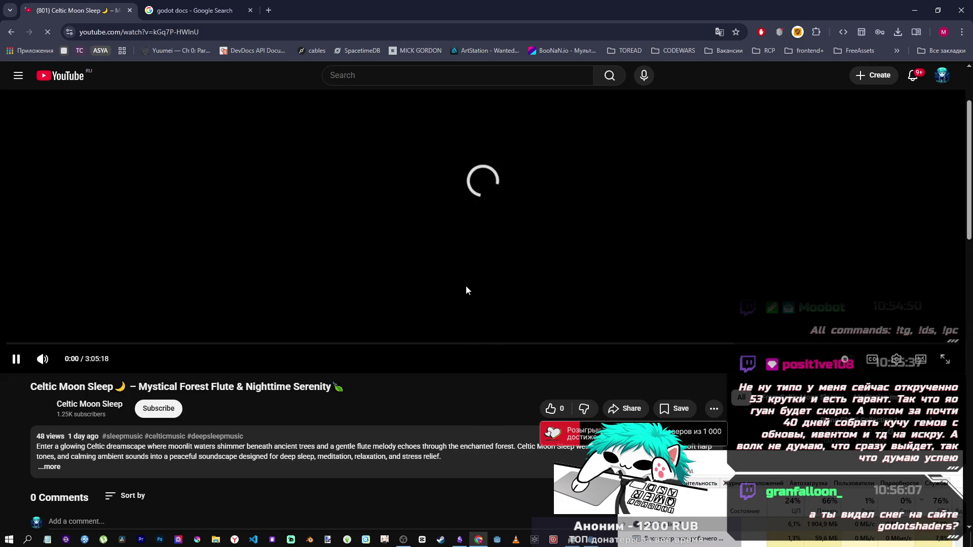
Step: Set the video quality to 720p, reload the page, and return to Godot's running scene
scroll(456, 304, "down", 4)
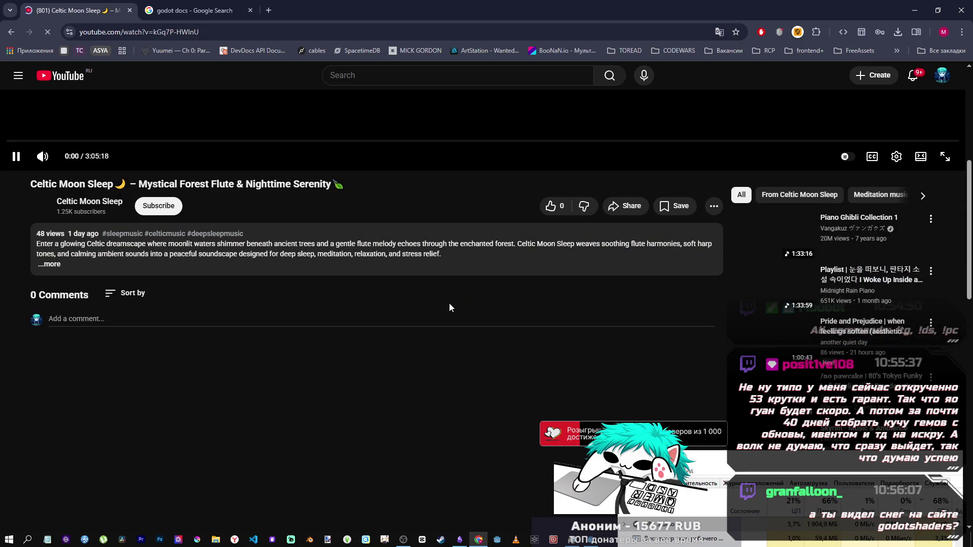
scroll(446, 302, "up", 6)
scroll(149, 405, "down", 4)
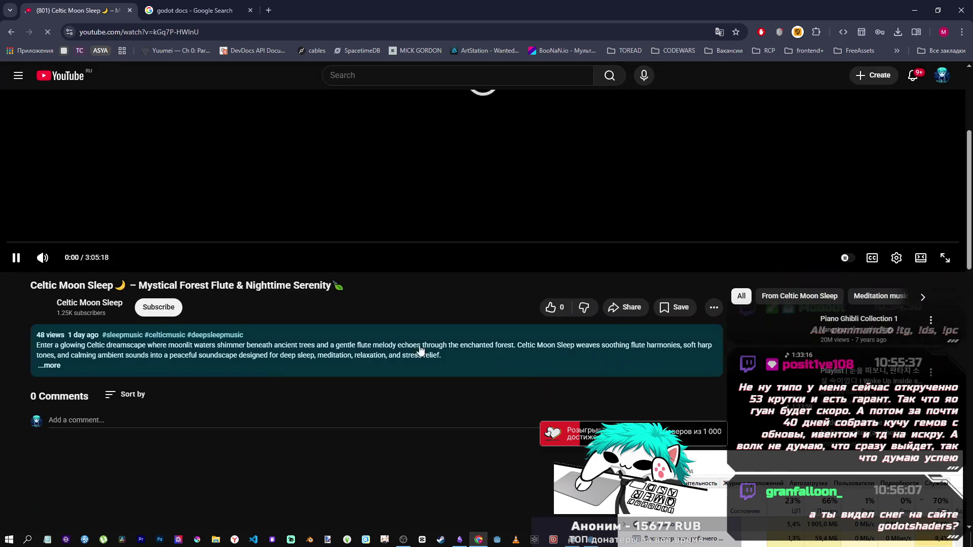
left_click(896, 258)
left_click(860, 221)
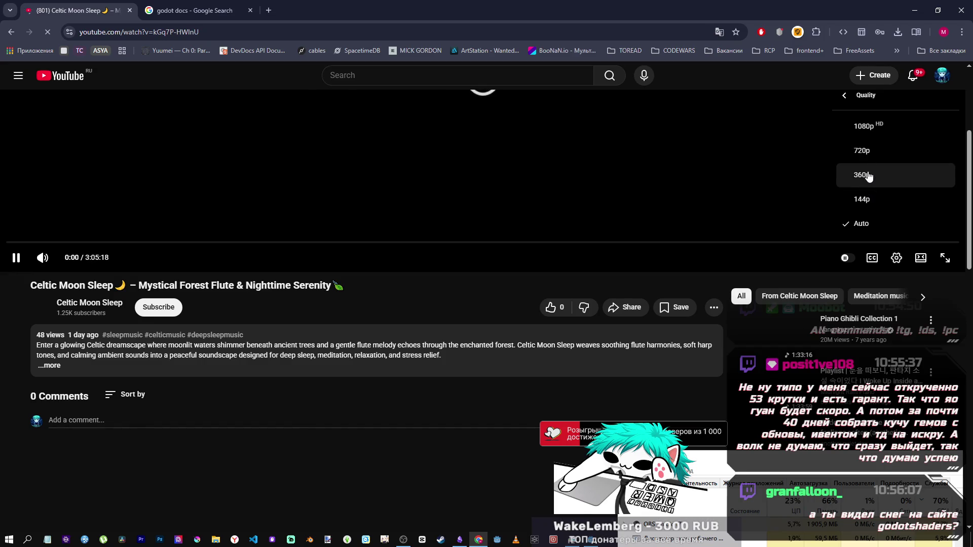
left_click(869, 161)
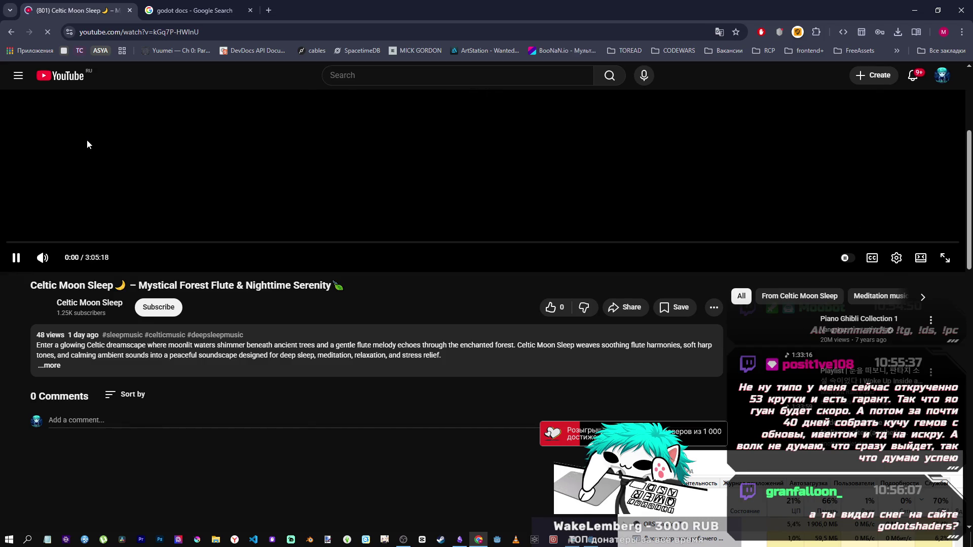
left_click(720, 107)
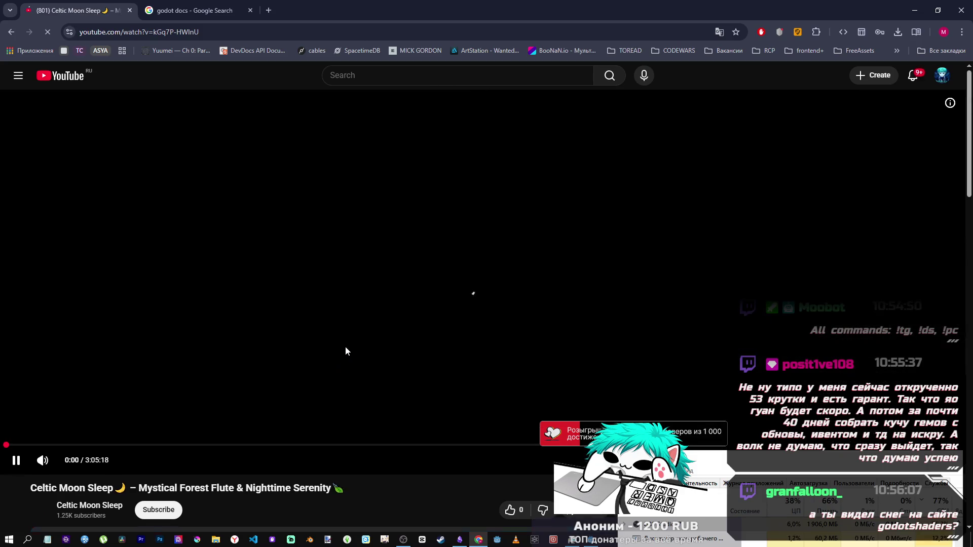
left_click(590, 542)
key("a")
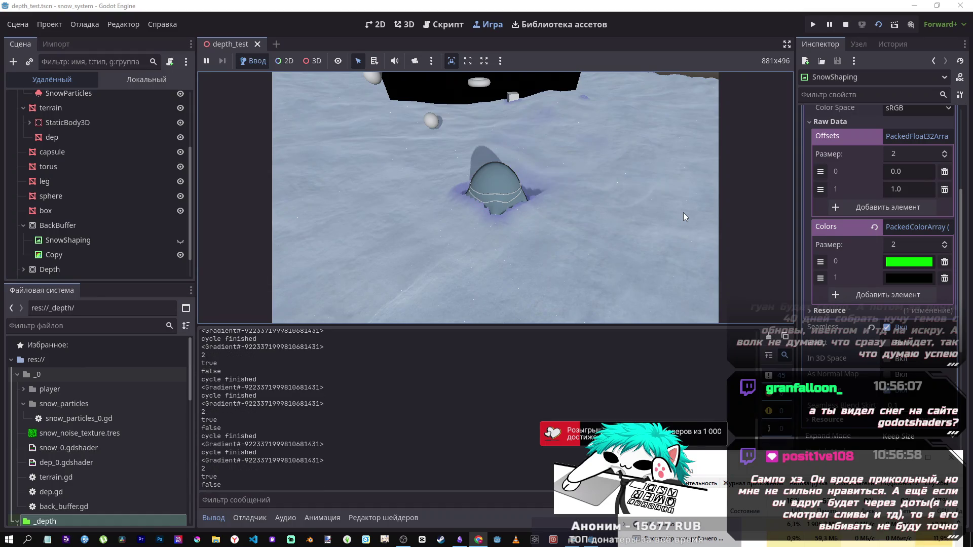
Step: Stop the capsule snow test, check the Что дальше notes, then bring the browser forward
left_click(846, 25)
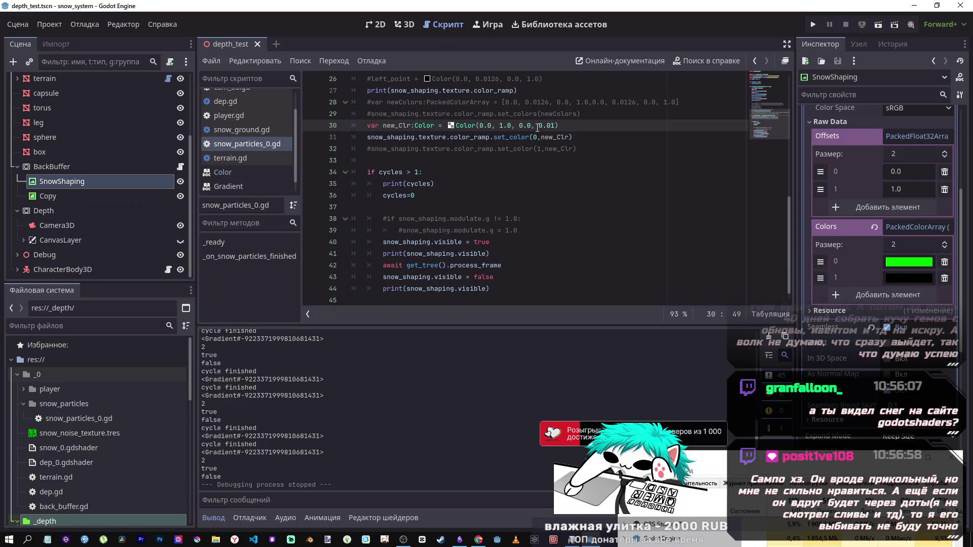
mouse_move(463, 543)
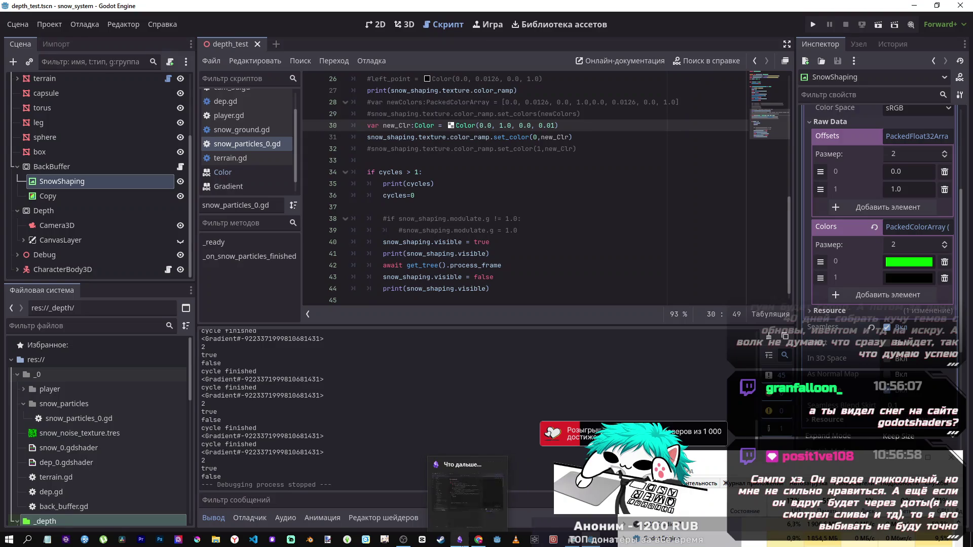
left_click(471, 543)
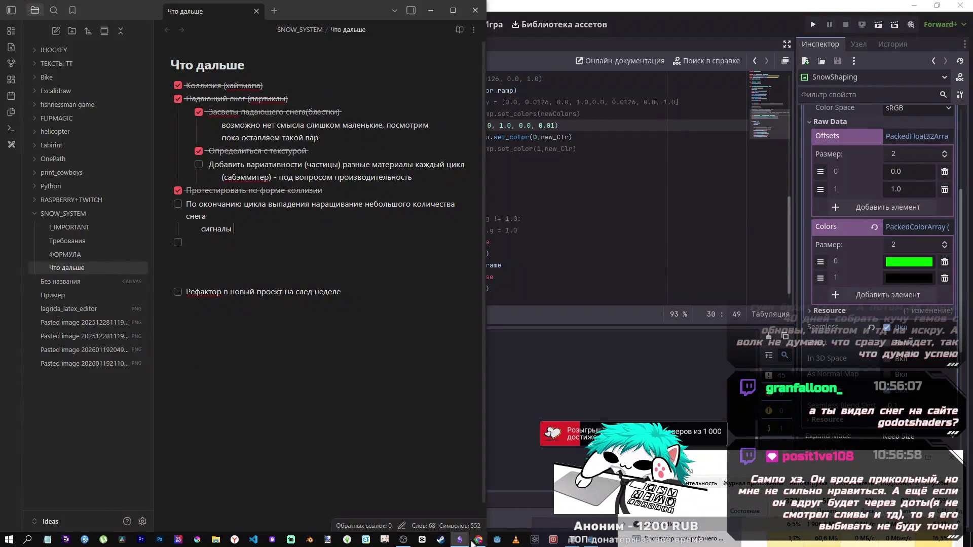
left_click(472, 544)
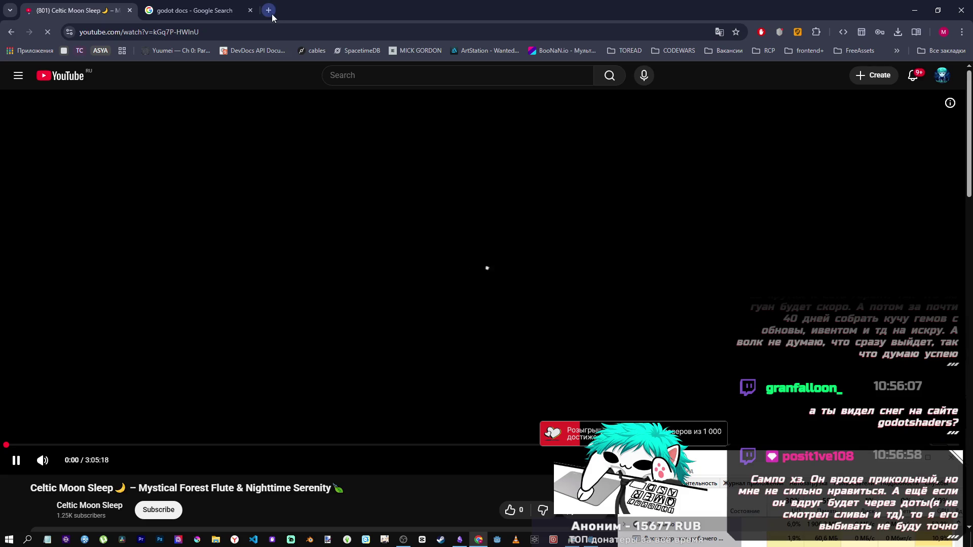
Step: Search 'godot shaders snow' in a new browser tab
left_click(270, 11)
left_click(274, 31)
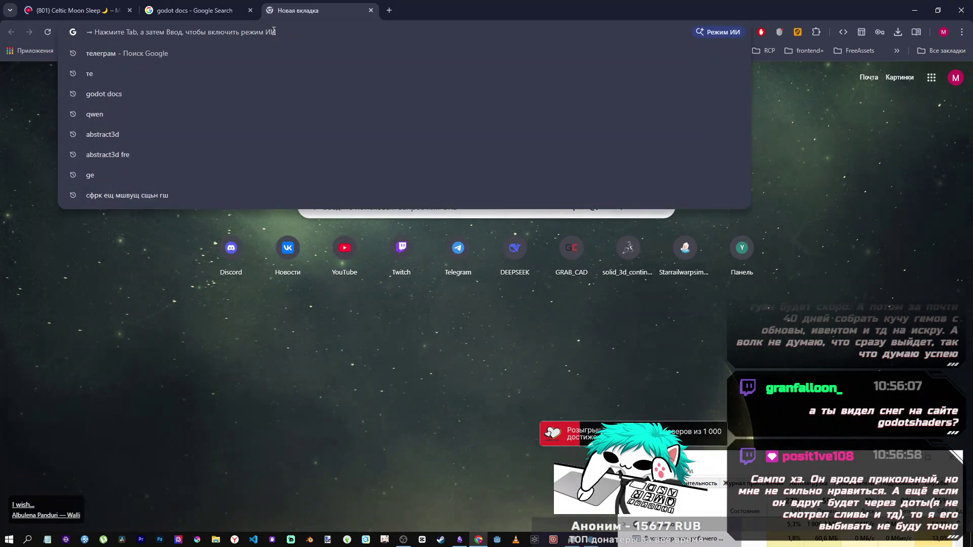
type("godot shaders sn")
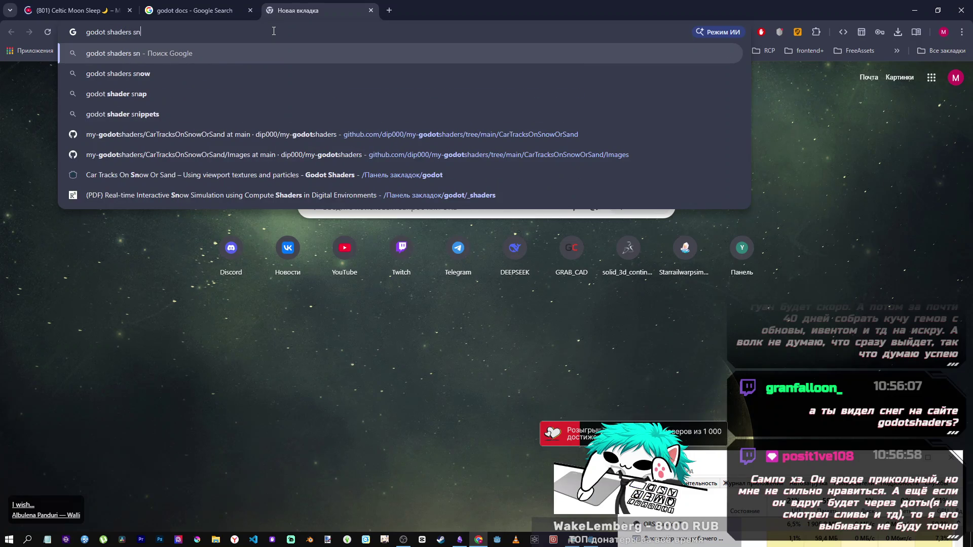
type("ow")
key("Return")
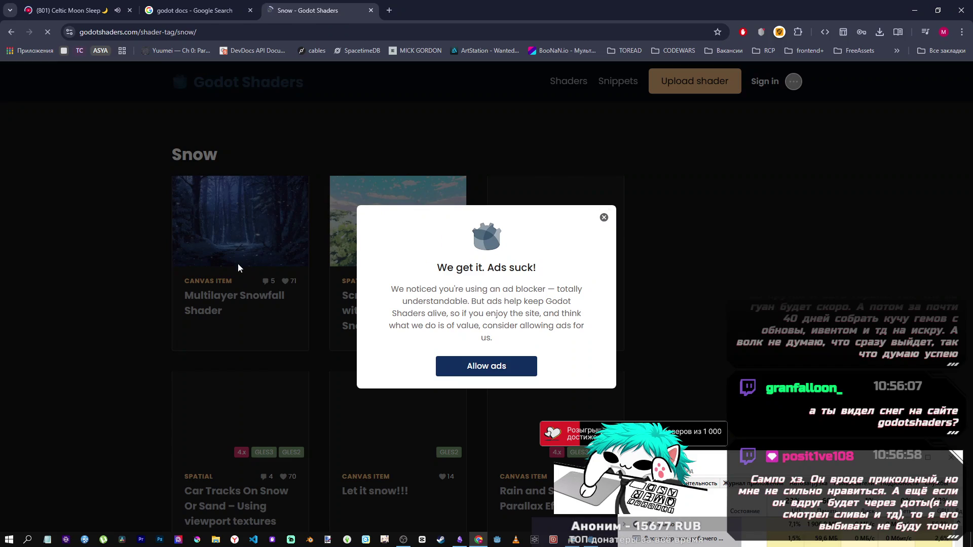
Step: Dismiss the ad-blocker notice and open Multilayer Snowfall Shader in a background tab
left_click(604, 218)
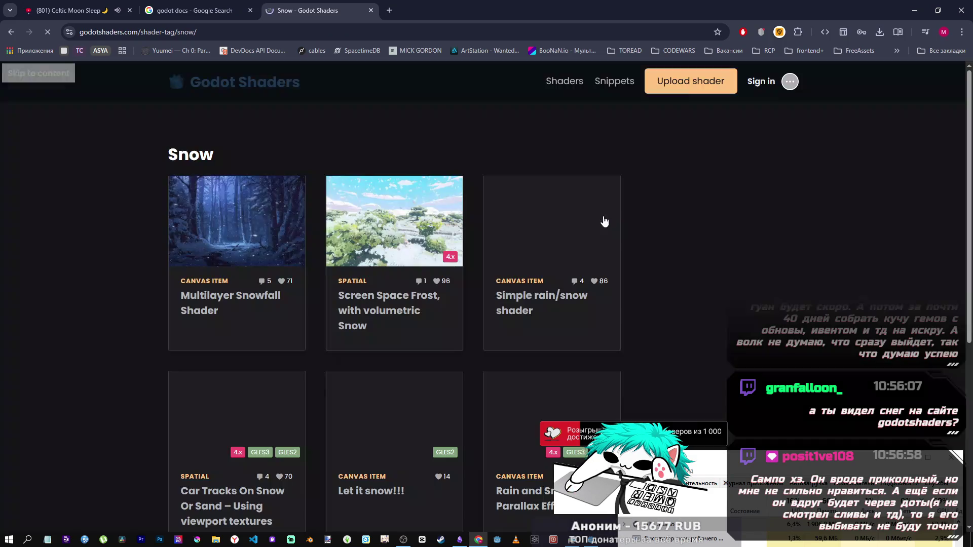
middle_click(262, 255)
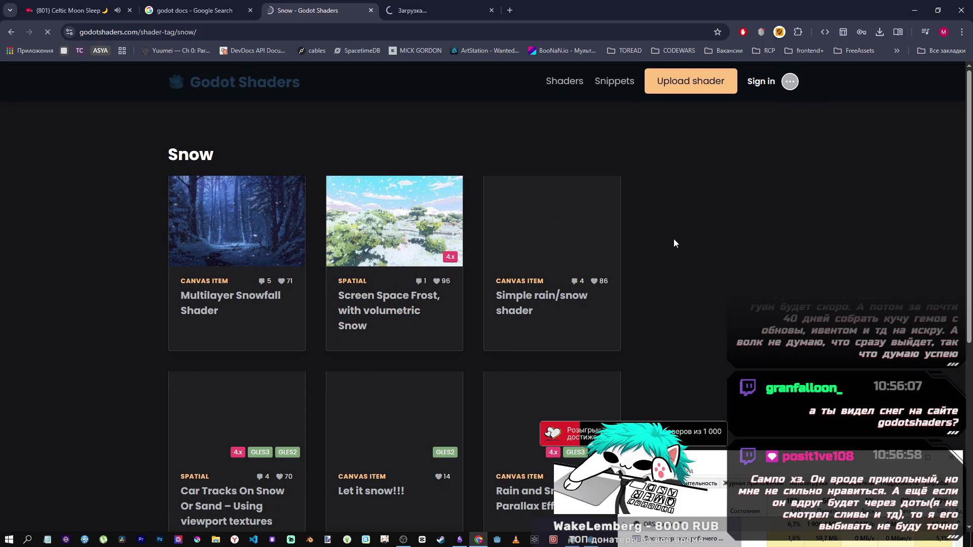
scroll(580, 257, "down", 1)
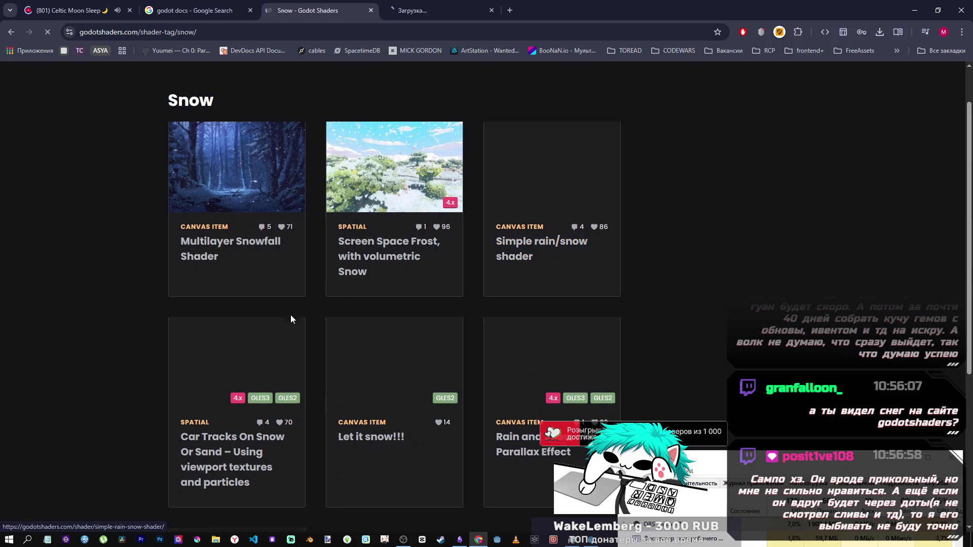
scroll(304, 309, "down", 4)
scroll(265, 413, "up", 5)
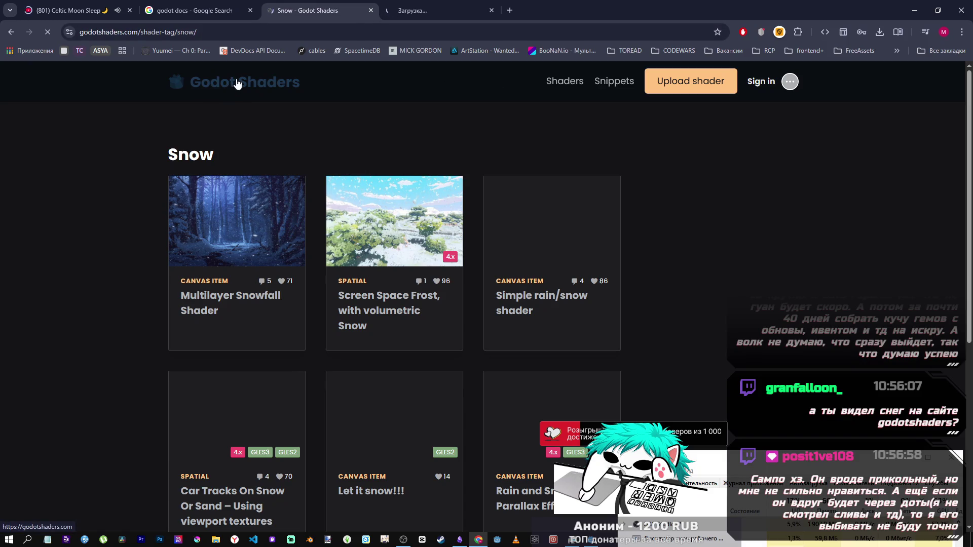
Step: Cycle through the shader, Snow list and godot docs tabs back to YouTube
left_click(422, 7)
left_click(309, 7)
left_click(198, 8)
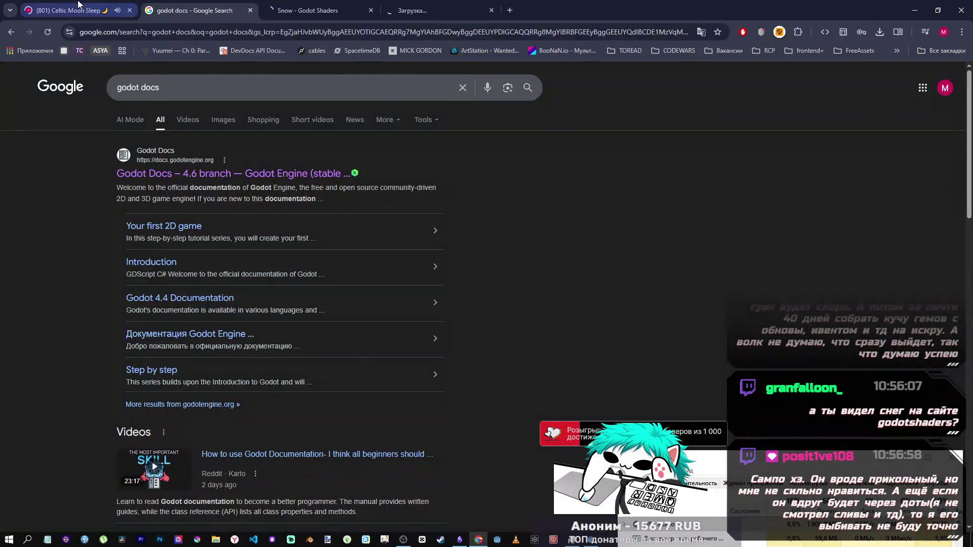
left_click(85, 10)
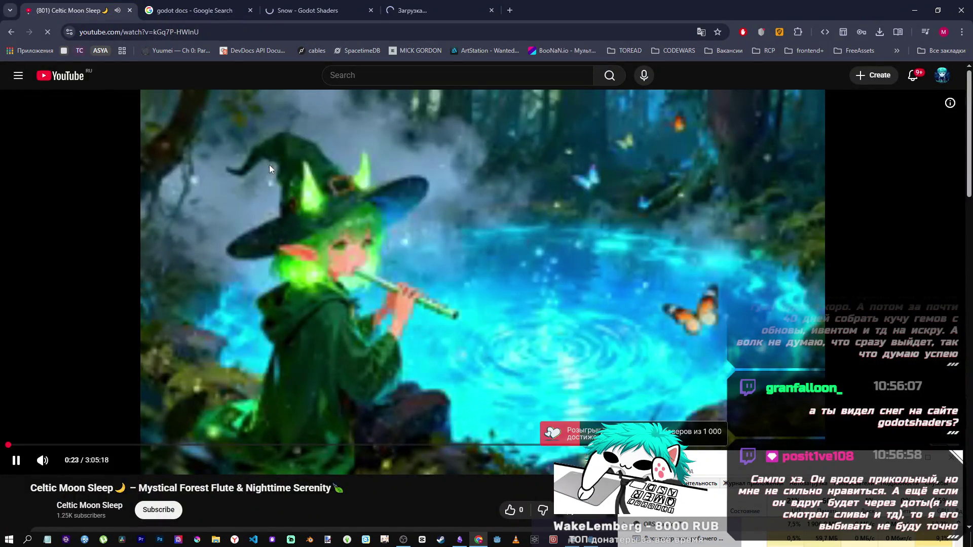
Step: Pause the flute video and play [1 Hour+] Relaxing Nod-Krai Soundtracks | Part 1 instead
scroll(309, 247, "down", 5)
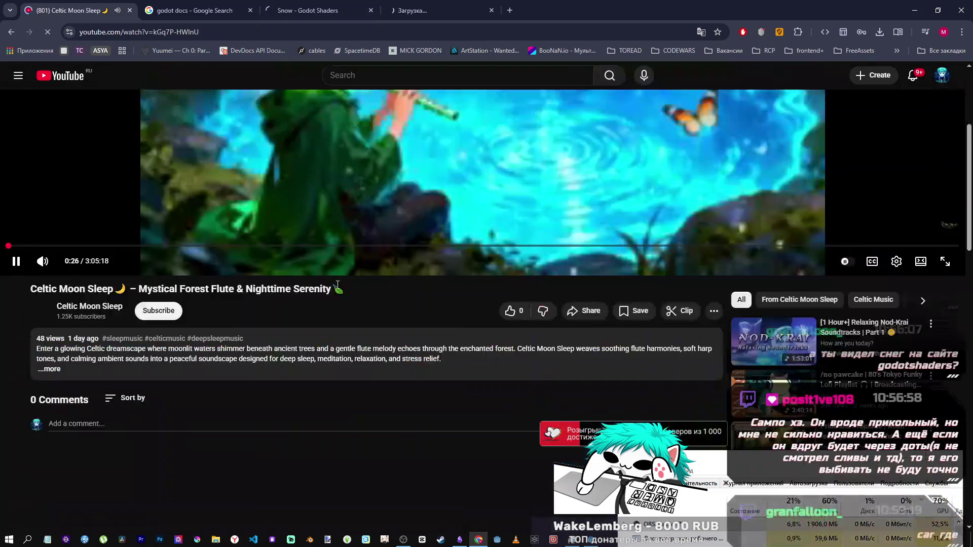
scroll(343, 189, "up", 1)
left_click(340, 184)
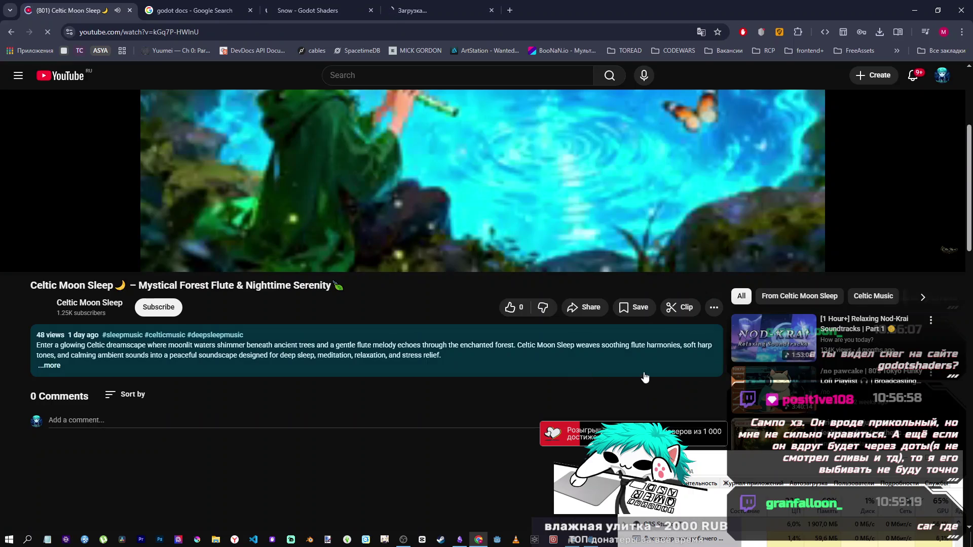
scroll(639, 370, "down", 3)
scroll(654, 357, "down", 2)
scroll(655, 357, "up", 4)
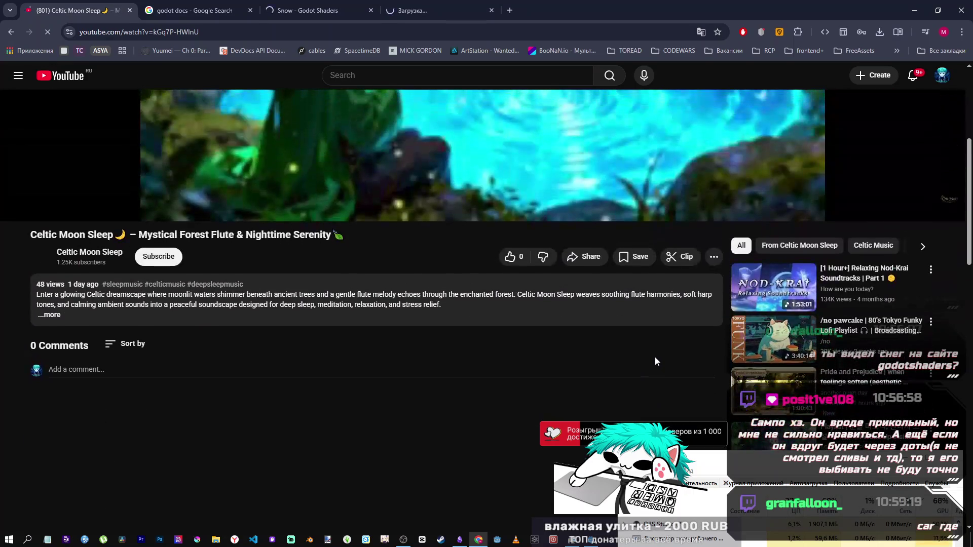
scroll(769, 328, "up", 1)
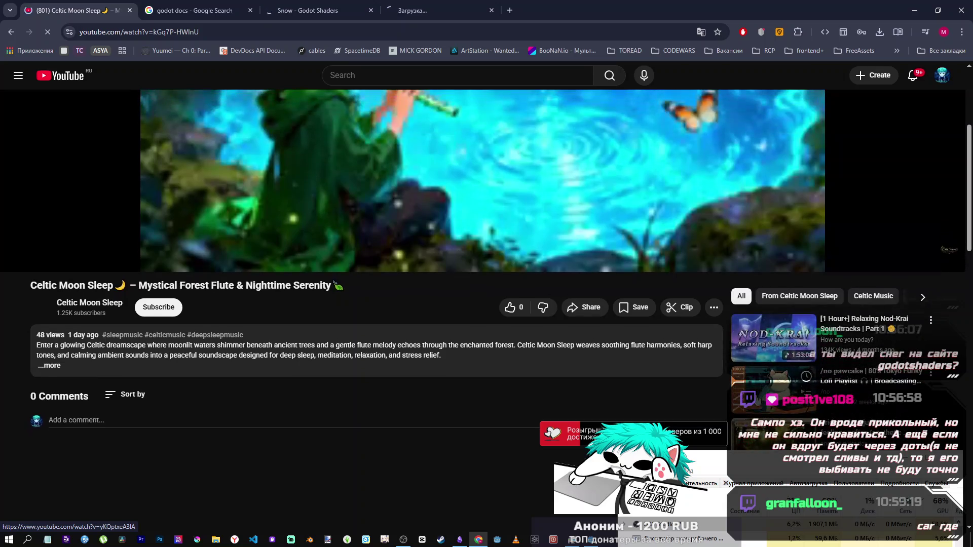
left_click(758, 360)
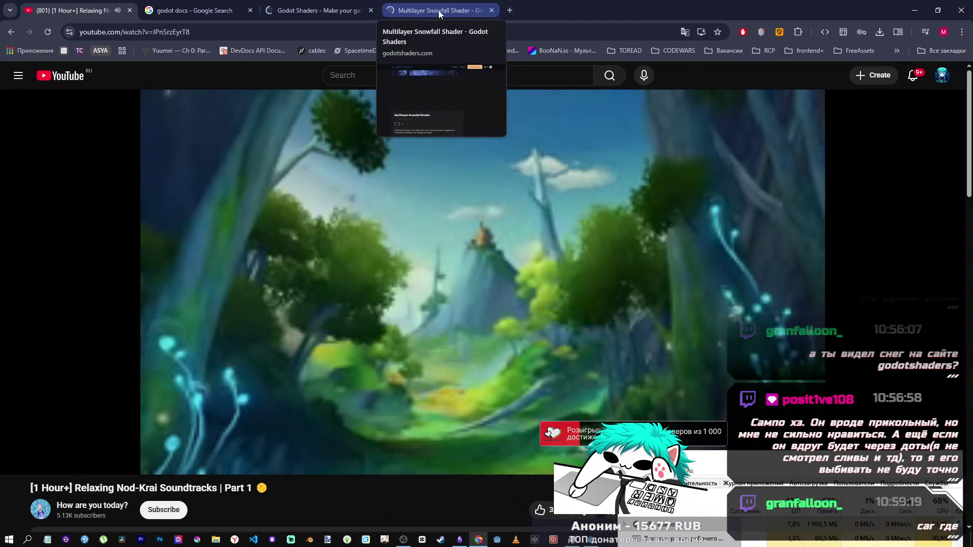
left_click(421, 5)
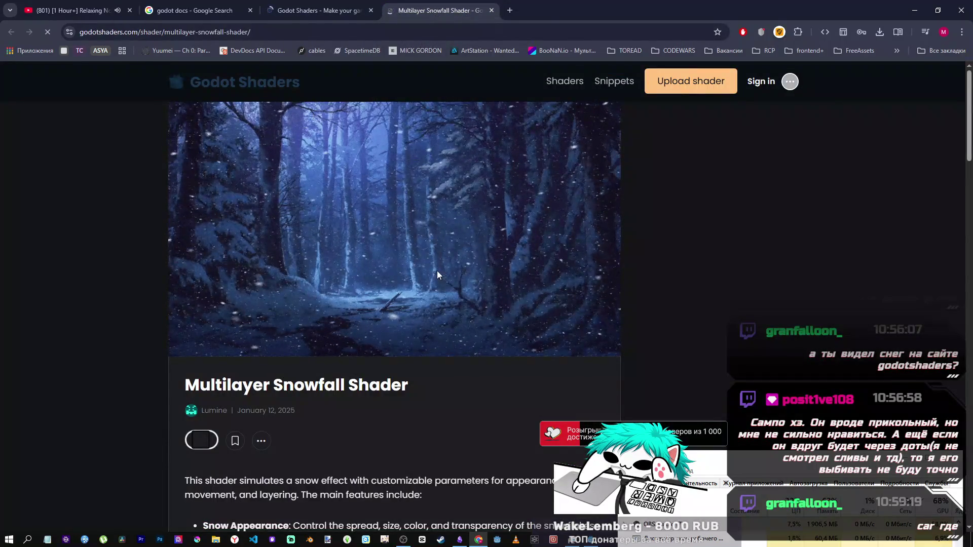
Step: Dismiss the ad-blocker notice and scroll to the Multilayer Snowfall Shader code block
scroll(436, 263, "down", 2)
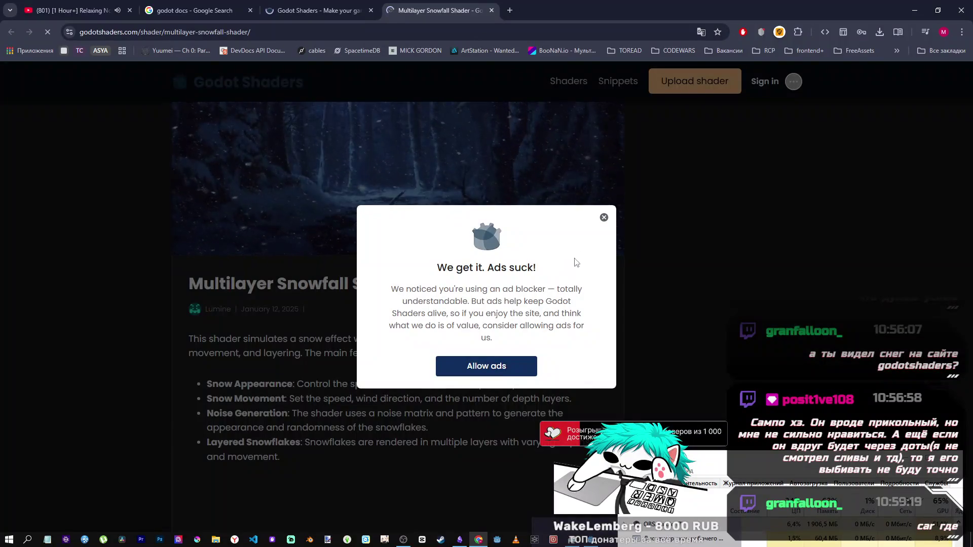
left_click(604, 218)
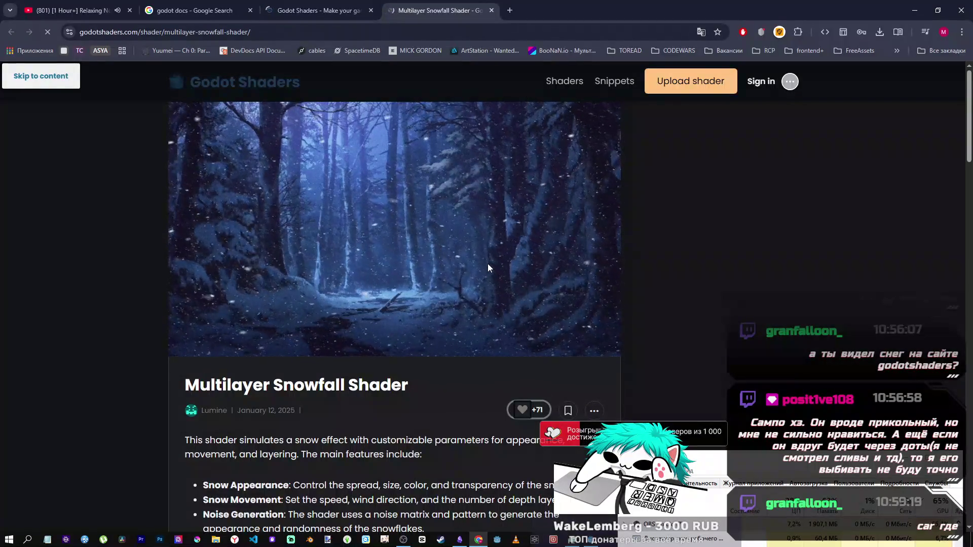
scroll(488, 264, "down", 10)
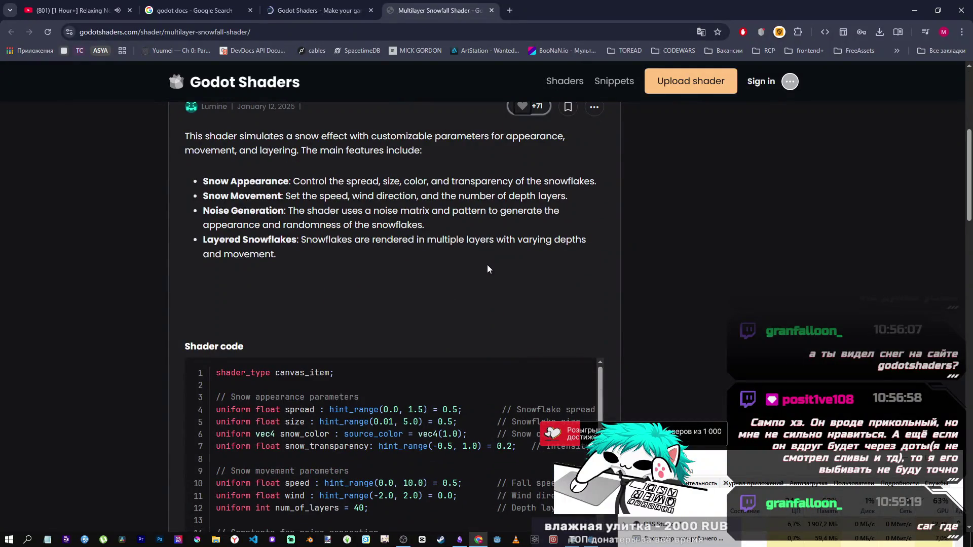
scroll(444, 318, "down", 10)
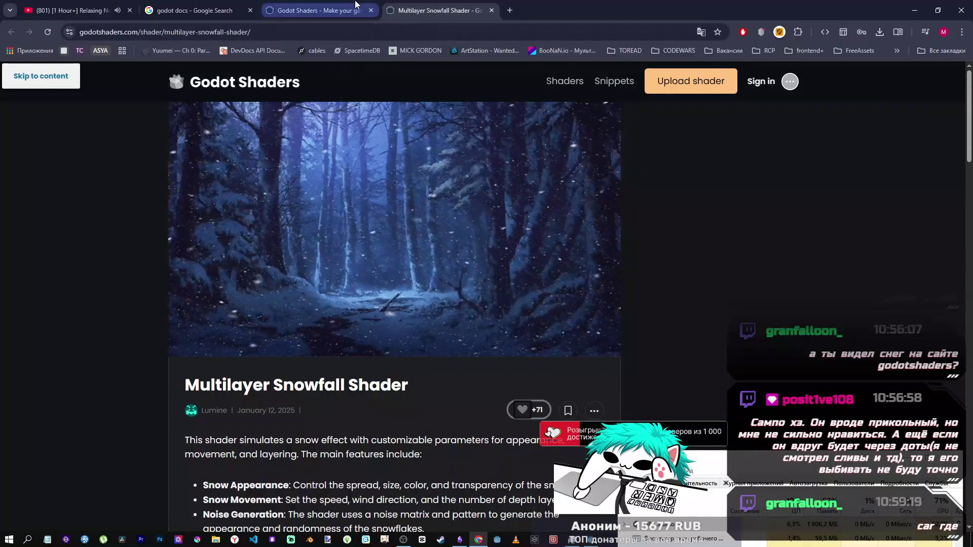
left_click(319, 10)
left_click(604, 217)
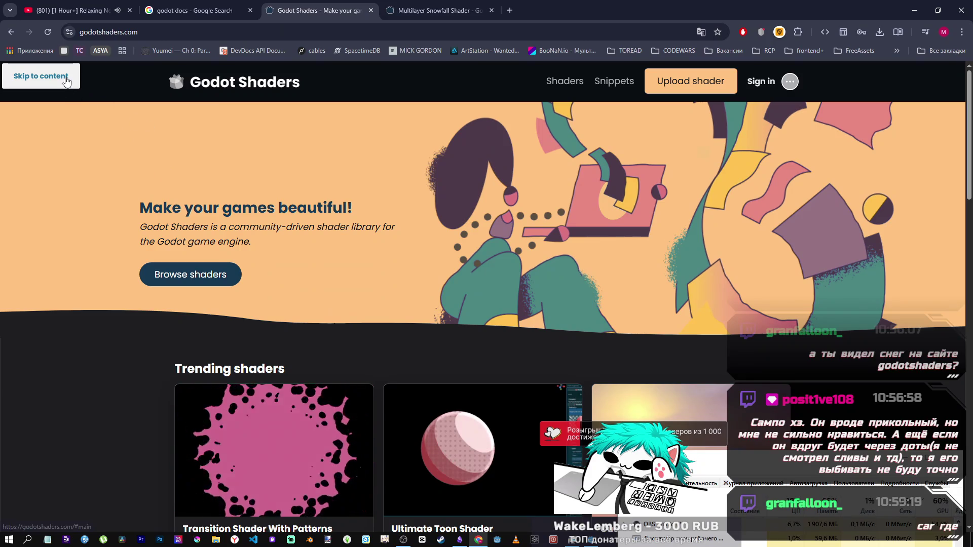
Step: Close the Multilayer Snowfall Shader tab and open the full Godot Shaders library list
scroll(300, 228, "down", 10)
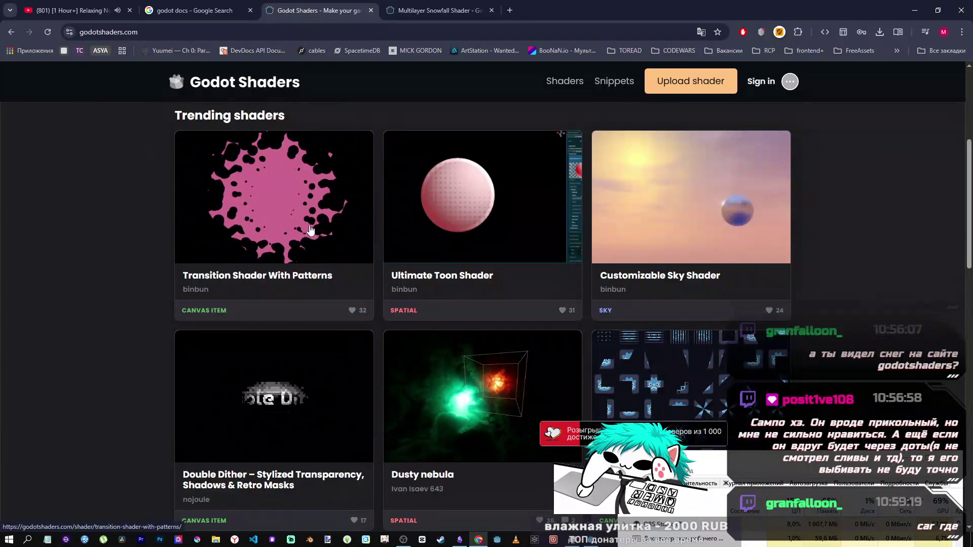
scroll(378, 245, "down", 5)
scroll(463, 251, "up", 4)
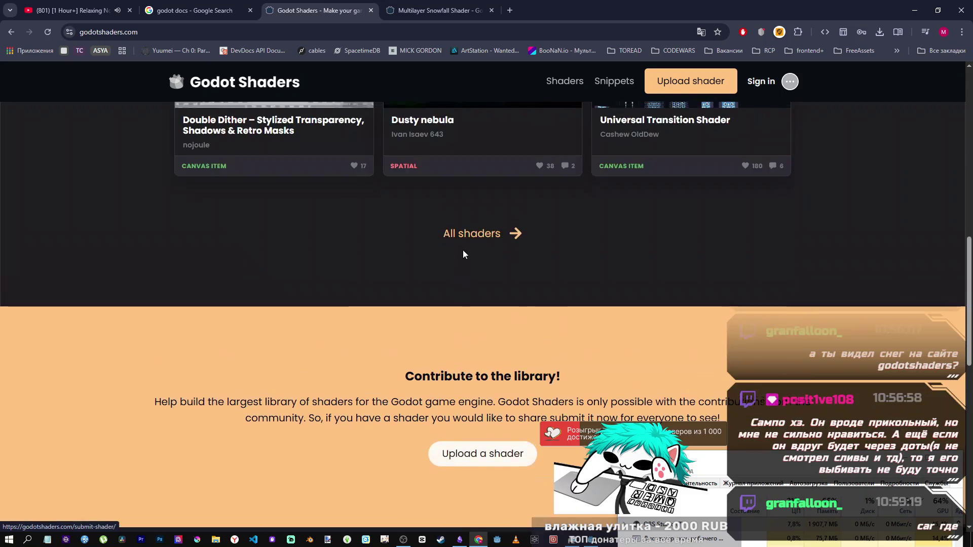
left_click(497, 233)
left_click(439, 10)
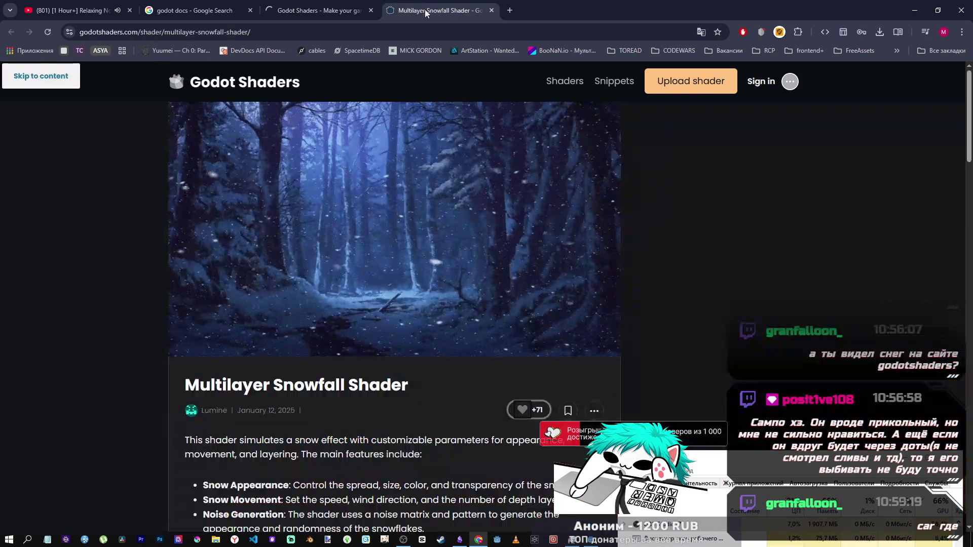
middle_click(450, 7)
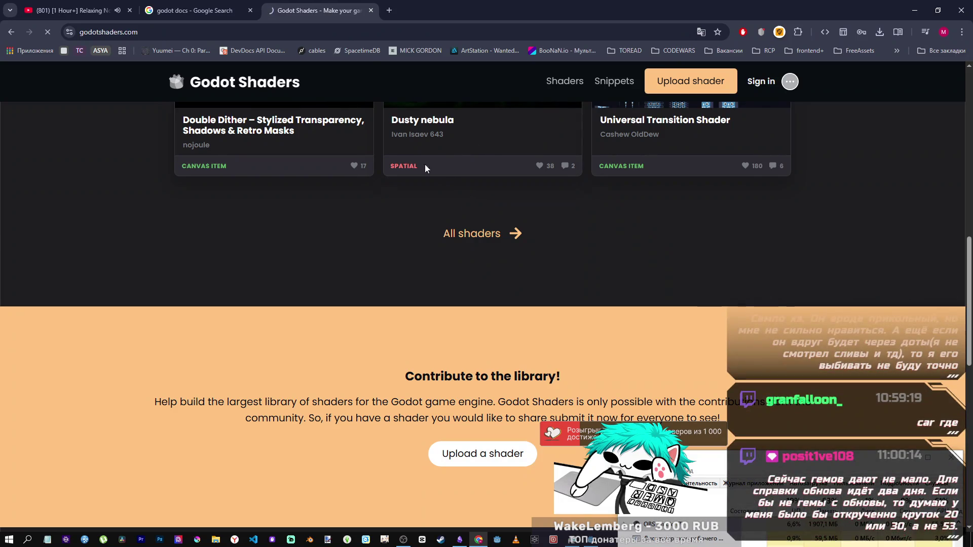
scroll(365, 179, "up", 5)
scroll(365, 178, "up", 5)
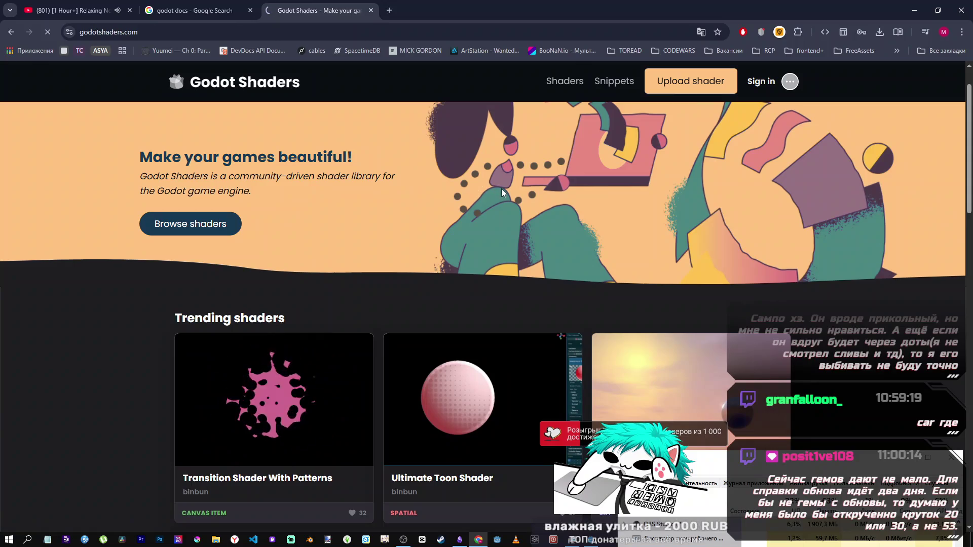
left_click(211, 224)
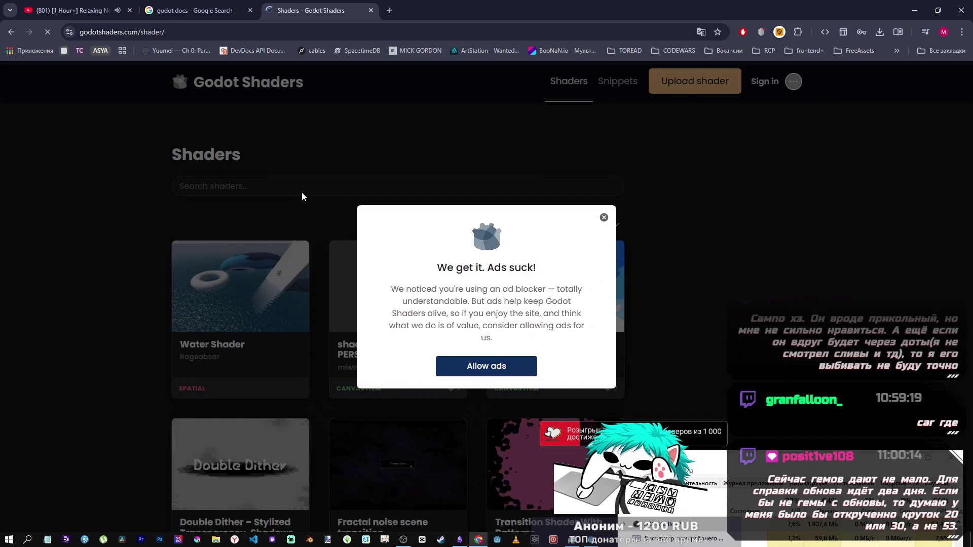
Step: Search the shaders for 'car snow' and open Car Tracks On Snow Or Sand
left_click(303, 186)
type("ca")
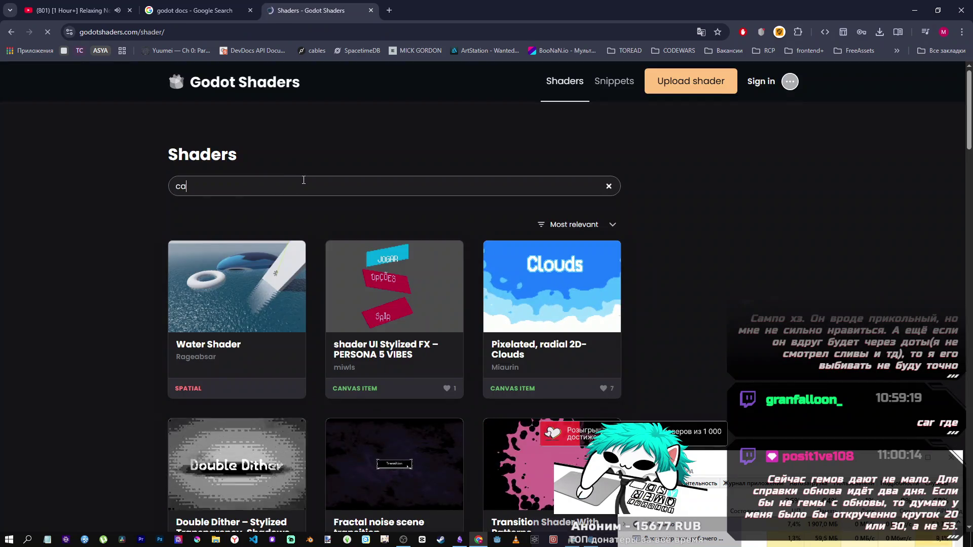
type("r snn")
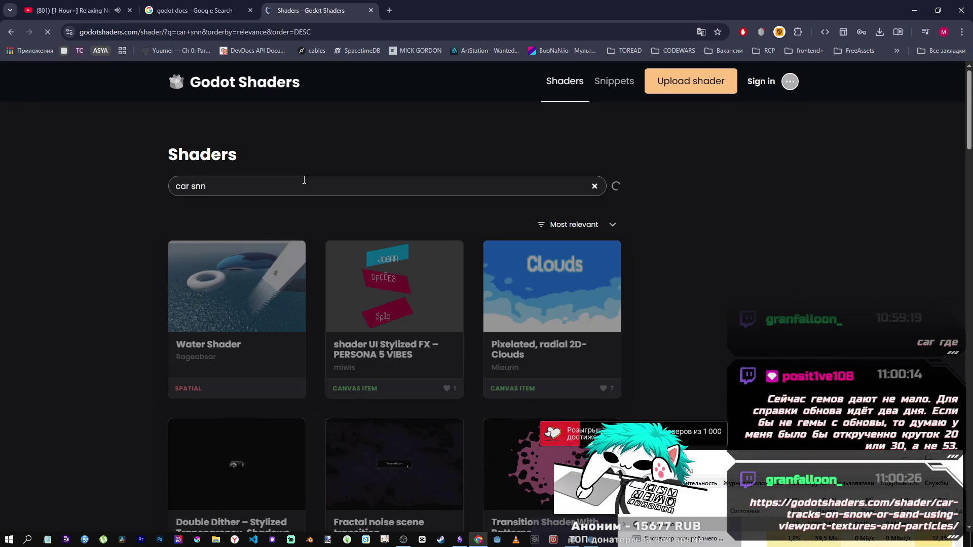
key("BackSpace")
type("ow")
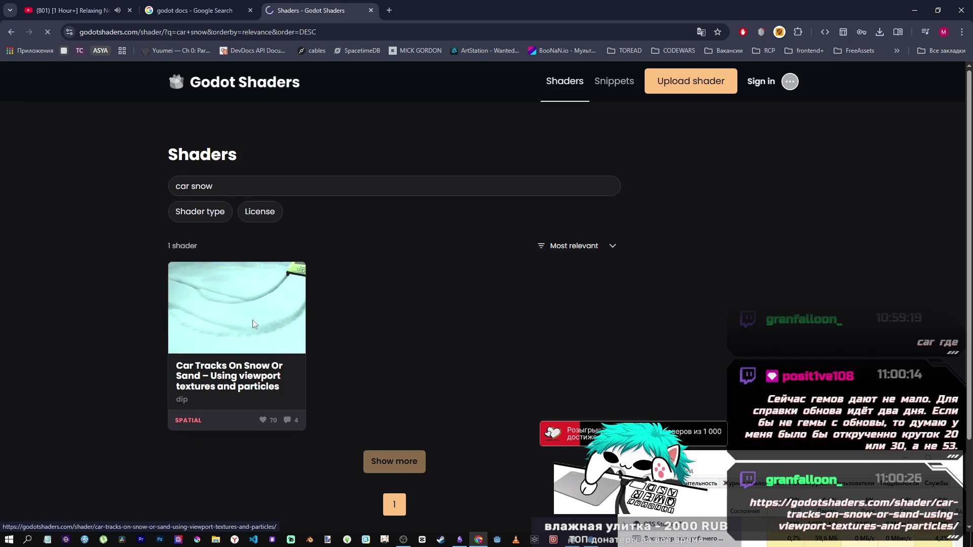
left_click(253, 321)
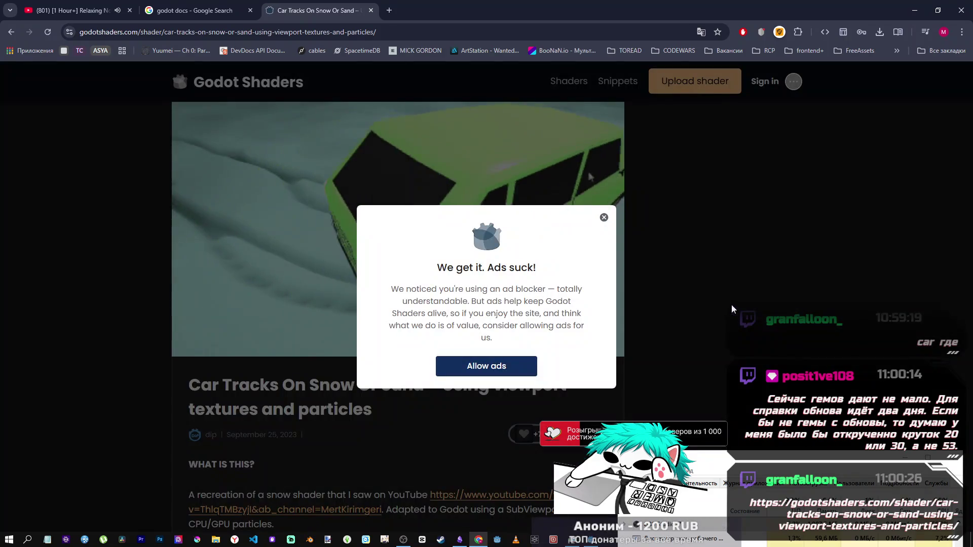
Step: Dismiss the ad-blocker notice and read the Car Tracks shader's setup instructions
left_click(603, 218)
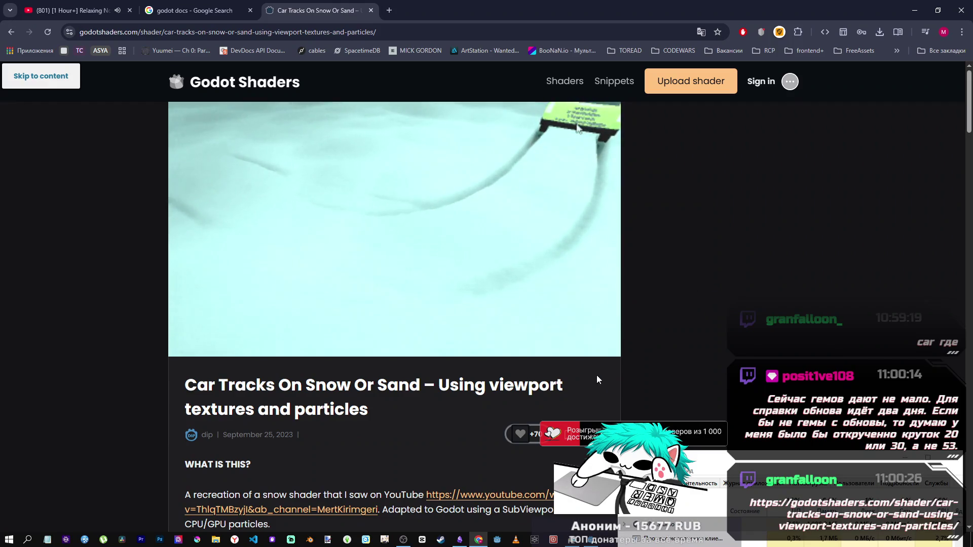
double_click(355, 409)
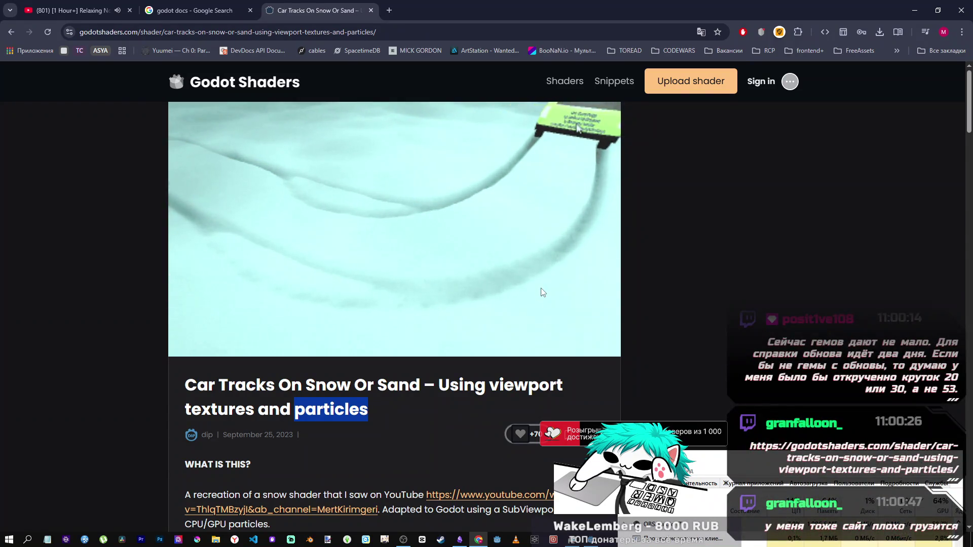
scroll(543, 292, "down", 1)
scroll(541, 292, "down", 5)
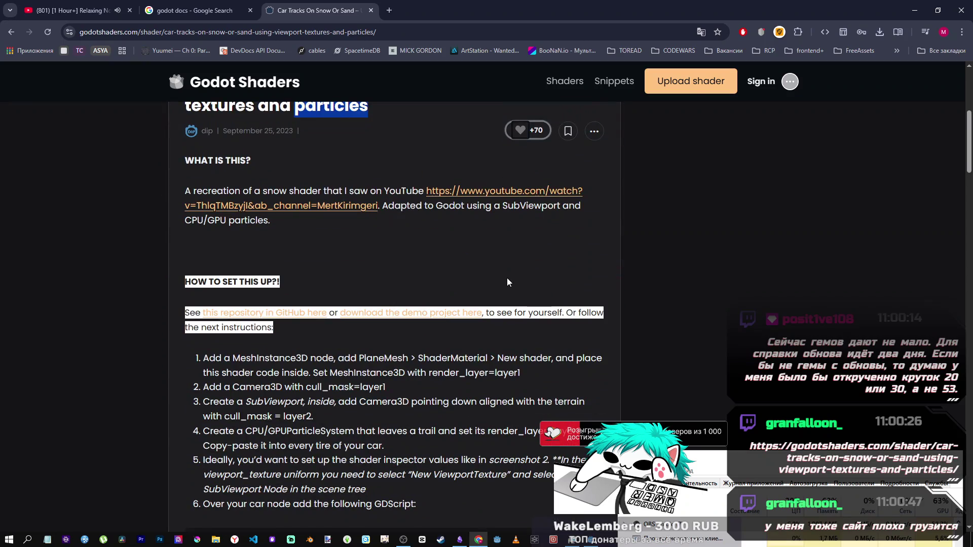
scroll(423, 328, "down", 15)
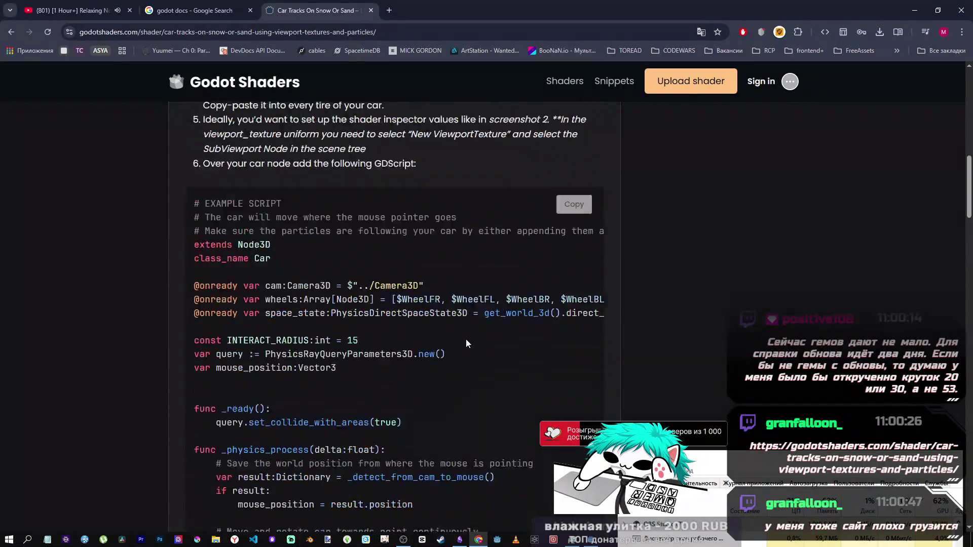
scroll(466, 339, "up", 5)
scroll(465, 339, "down", 3)
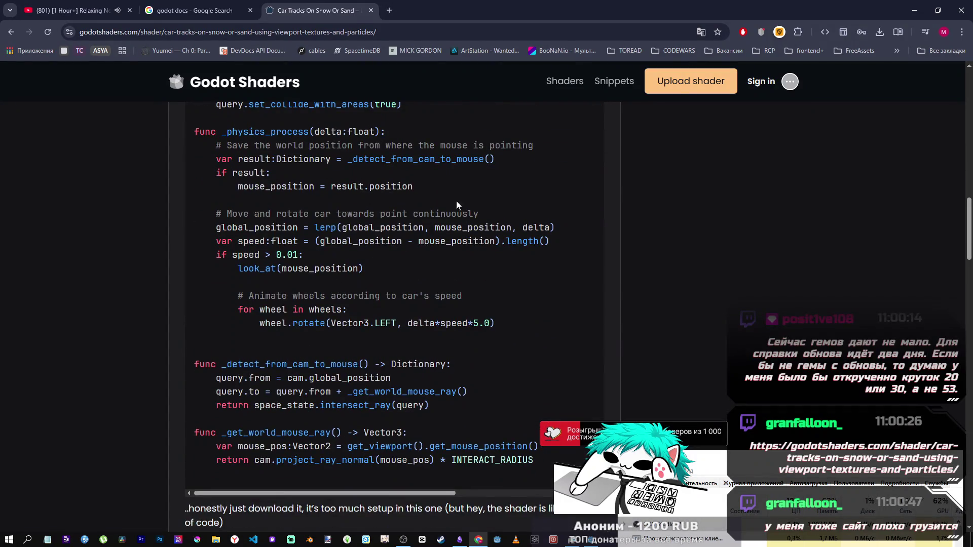
scroll(469, 262, "down", 10)
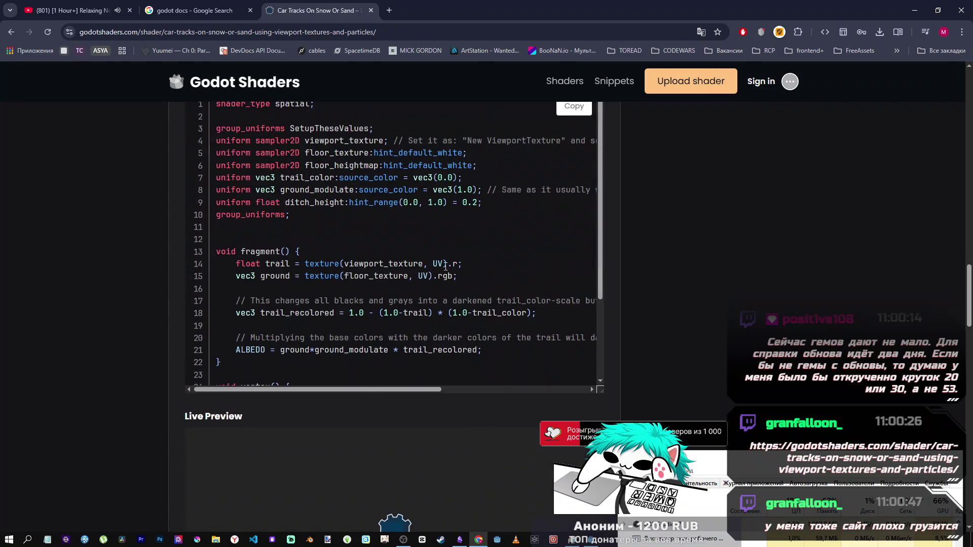
scroll(405, 266, "up", 2)
scroll(380, 259, "down", 3)
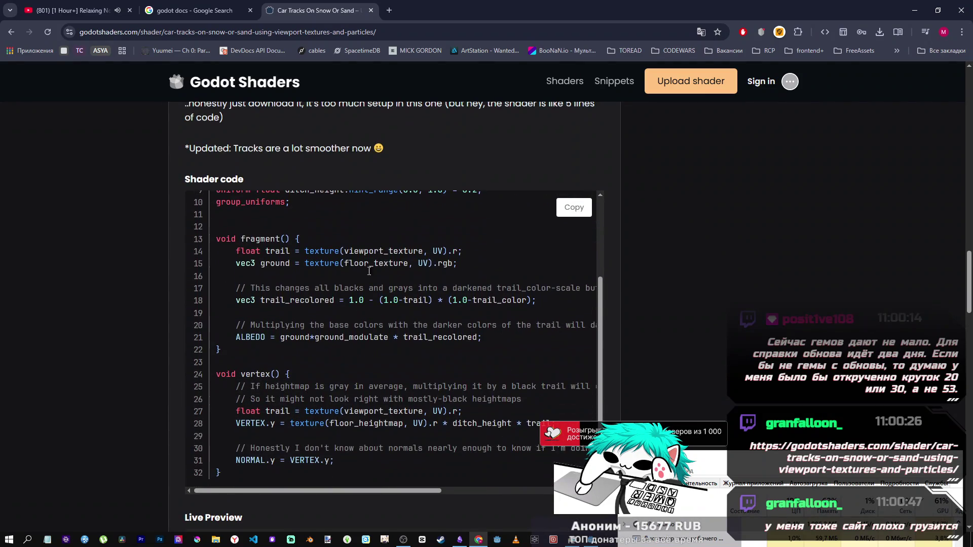
Step: Scroll through the car GDScript example, including its speed calculation, and the shader code
scroll(412, 418, "up", 3)
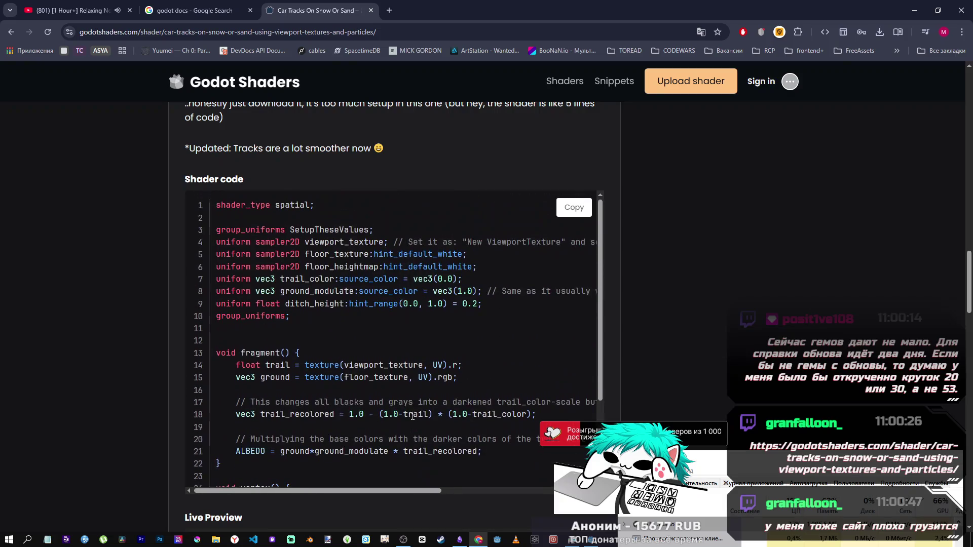
scroll(378, 403, "down", 3)
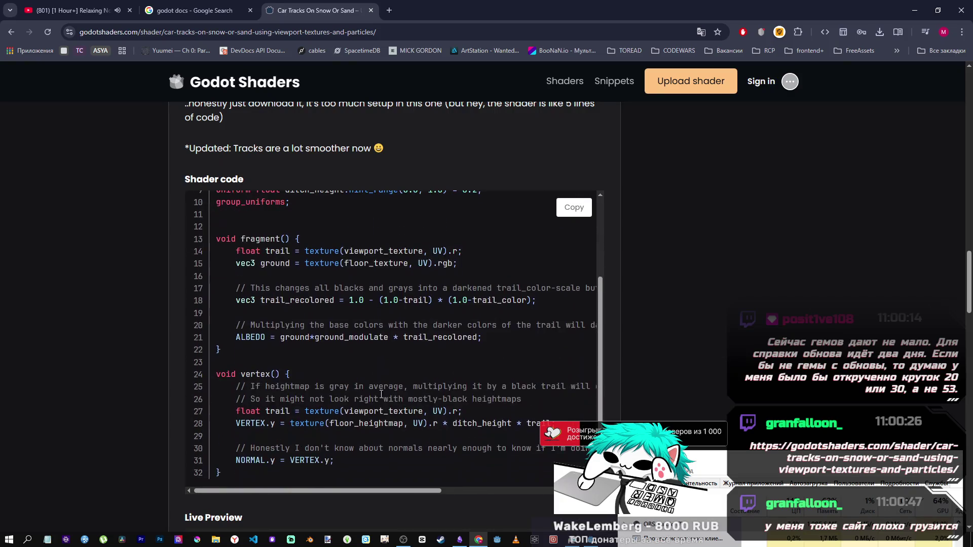
scroll(512, 345, "up", 8)
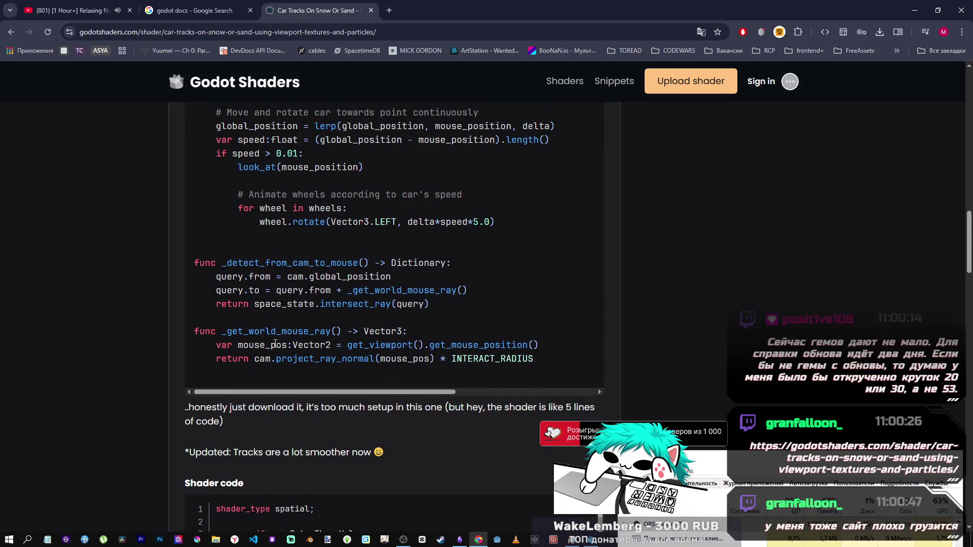
scroll(679, 349, "up", 15)
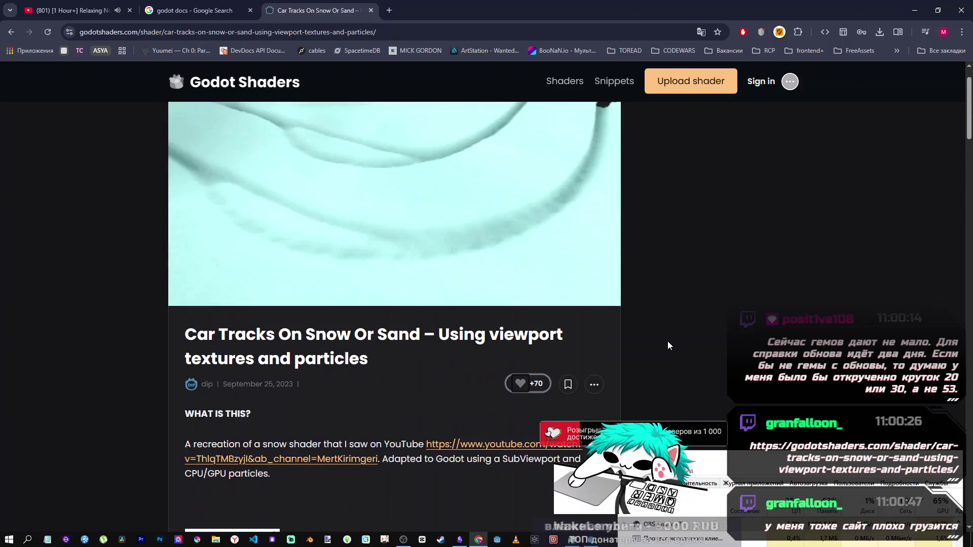
scroll(660, 342, "down", 6)
scroll(302, 359, "down", 8)
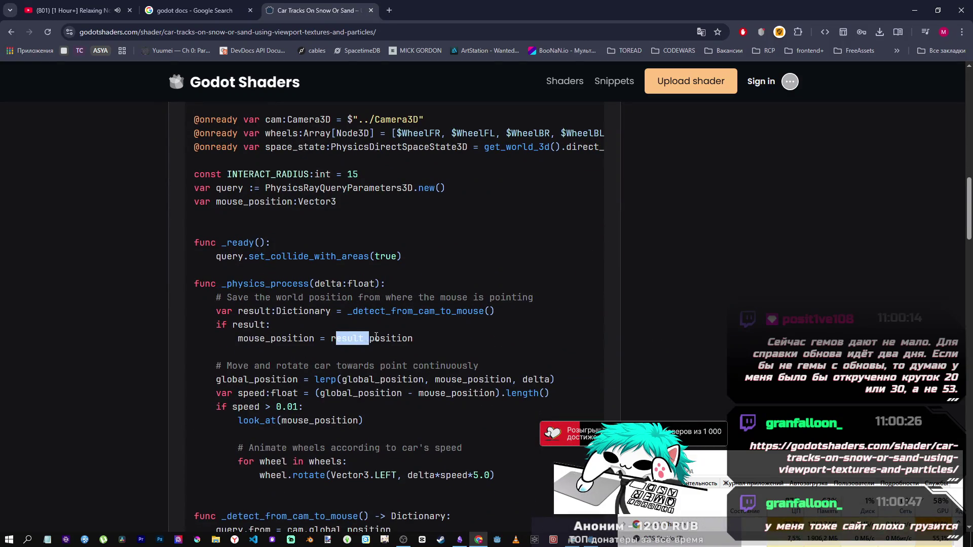
left_click_drag(383, 388, 380, 390)
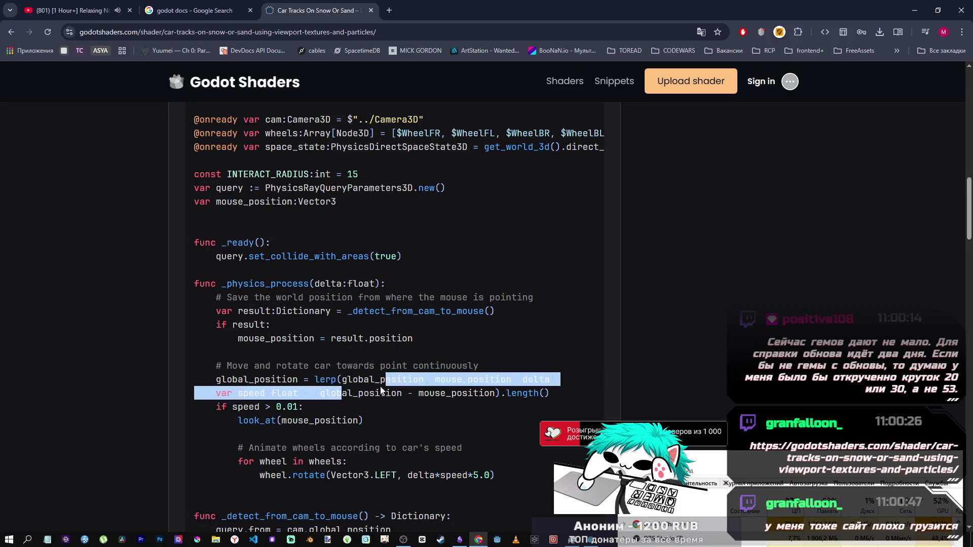
scroll(369, 387, "down", 4)
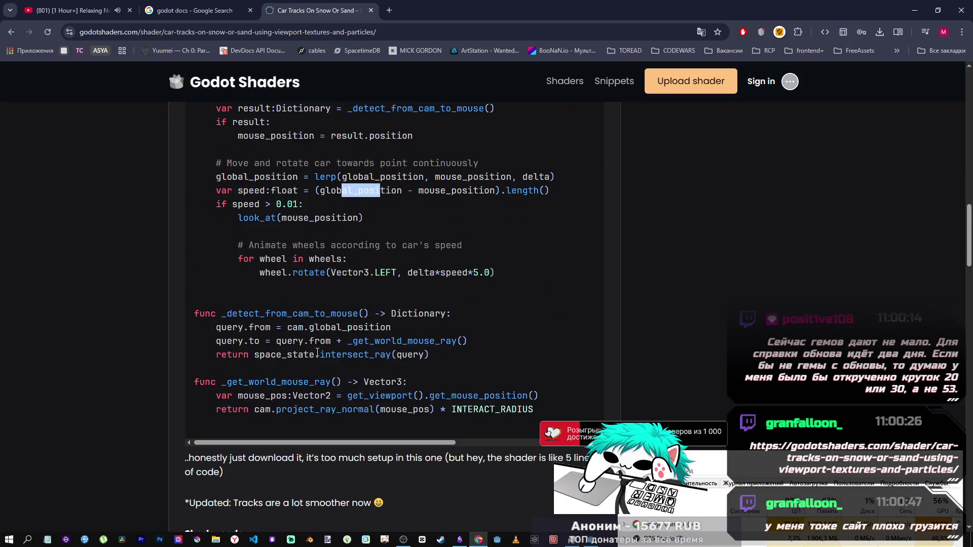
scroll(357, 346, "up", 20)
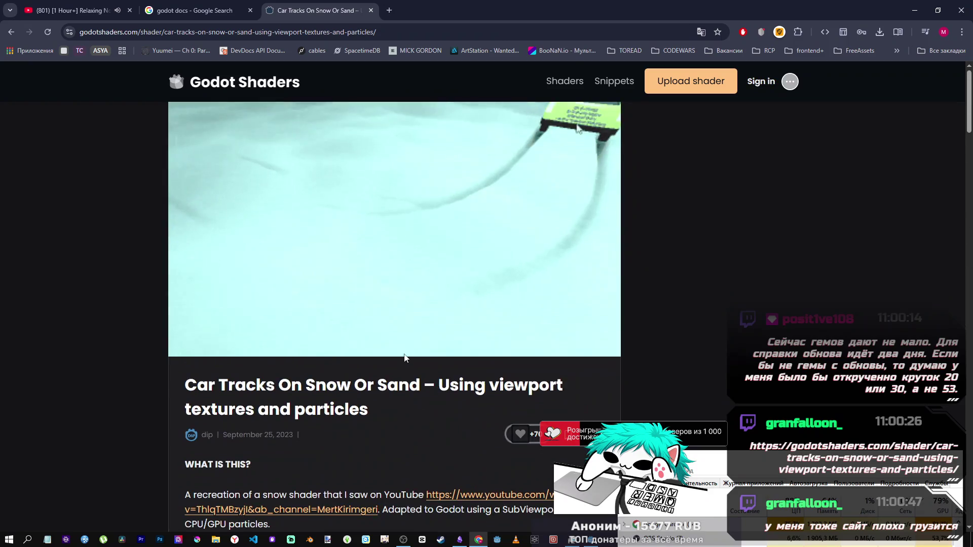
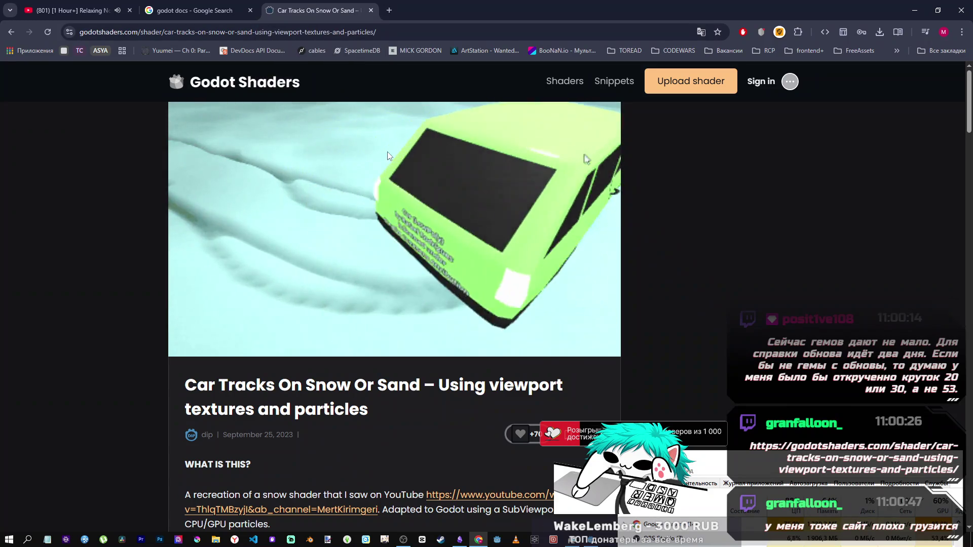
Step: Scroll down the Car Tracks On Snow Or Sand page to the Live Preview
scroll(382, 241, "down", 5)
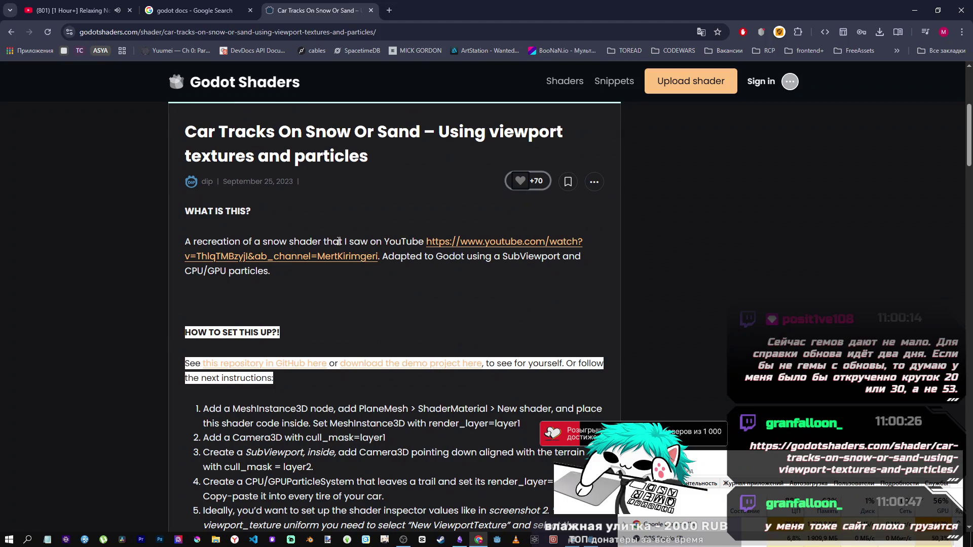
scroll(339, 242, "down", 4)
scroll(304, 253, "up", 3)
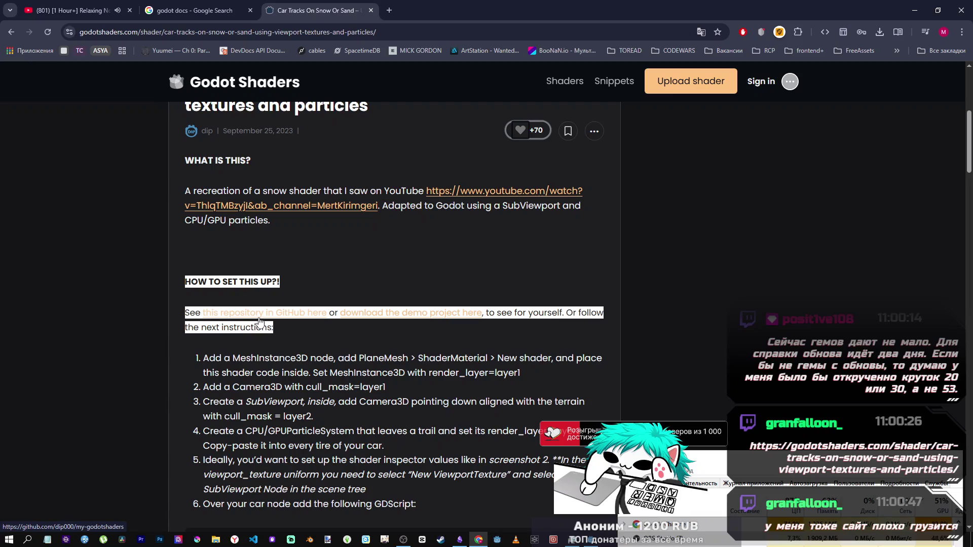
scroll(259, 323, "down", 9)
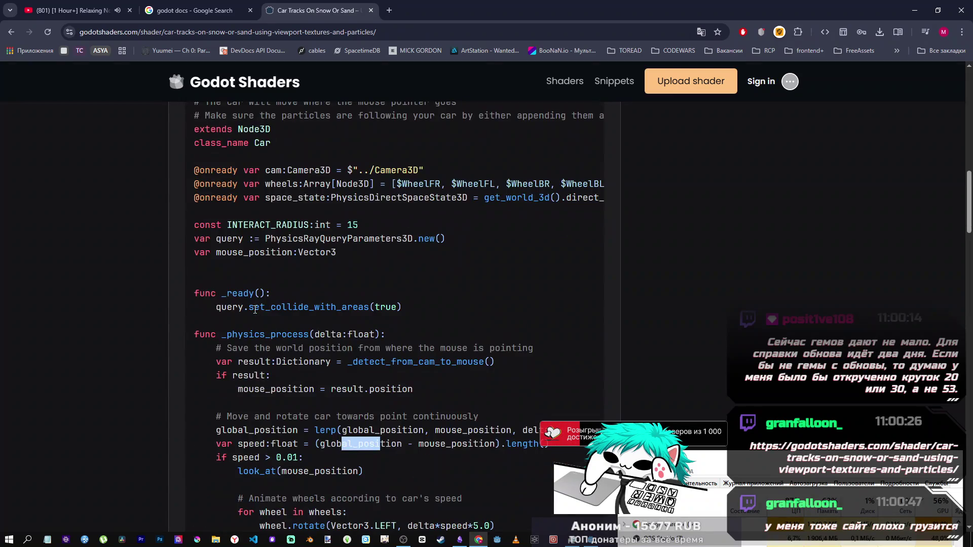
scroll(269, 152, "up", 1)
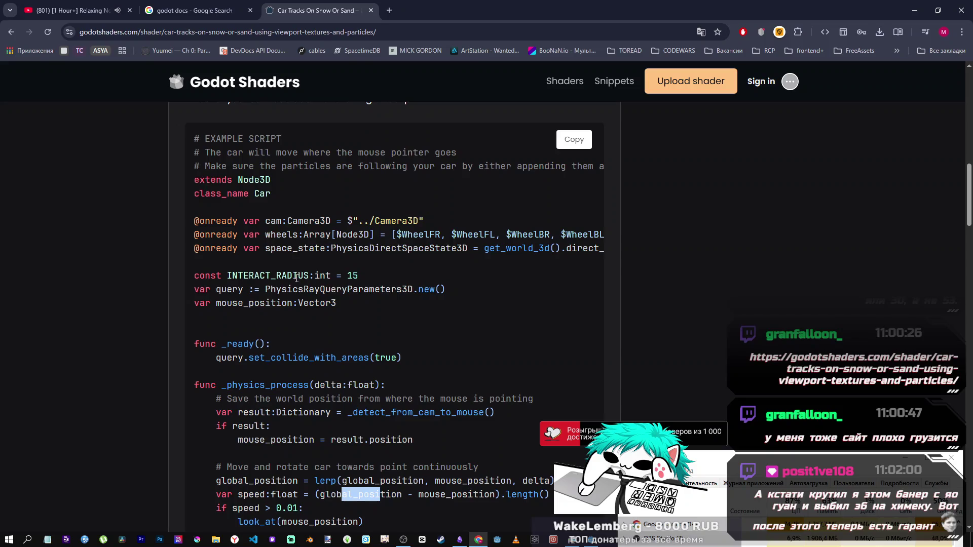
scroll(297, 278, "down", 1)
scroll(321, 248, "down", 2)
scroll(300, 232, "up", 10)
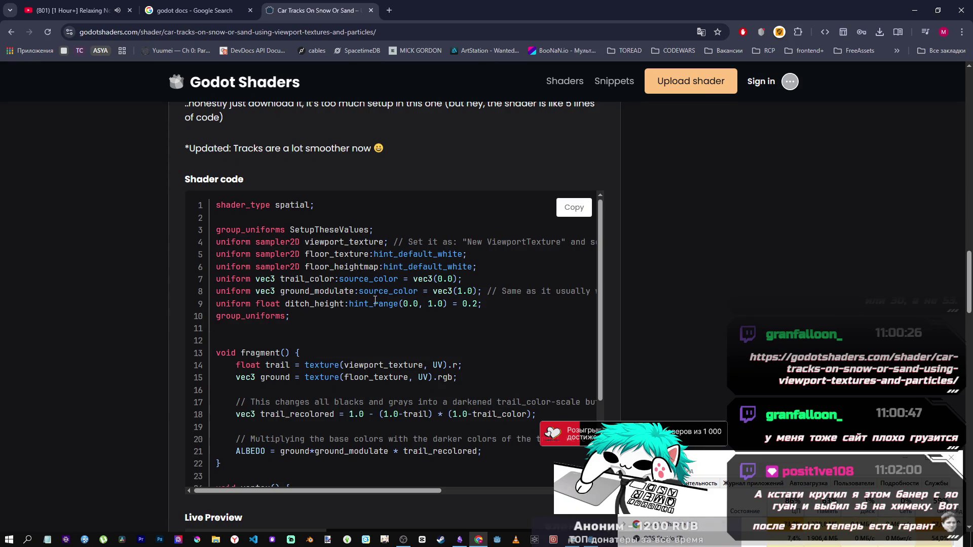
scroll(375, 300, "up", 15)
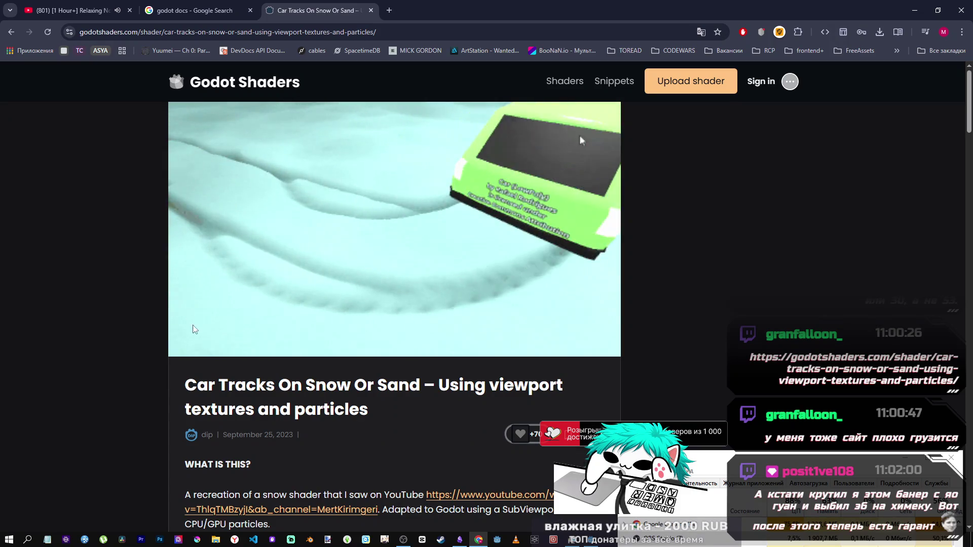
mouse_move(591, 541)
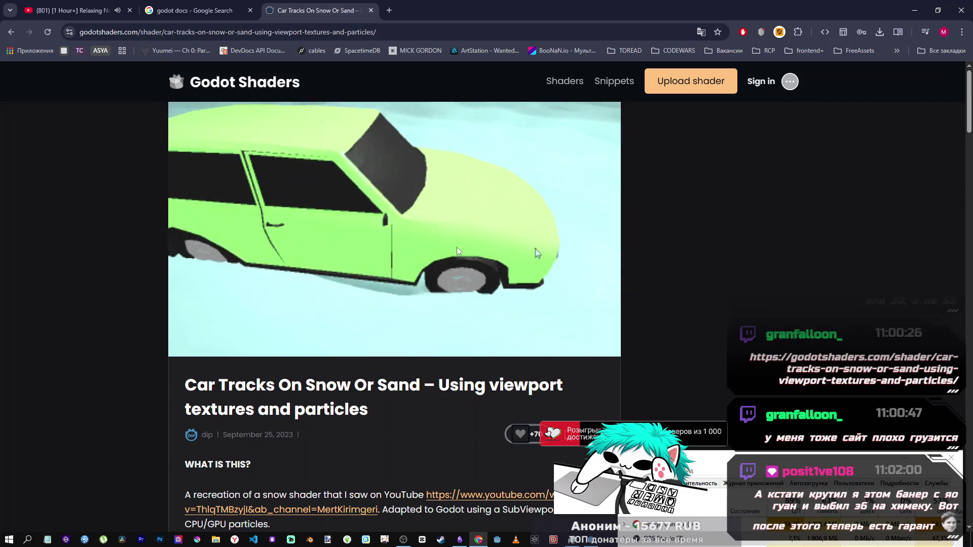
scroll(419, 294, "down", 12)
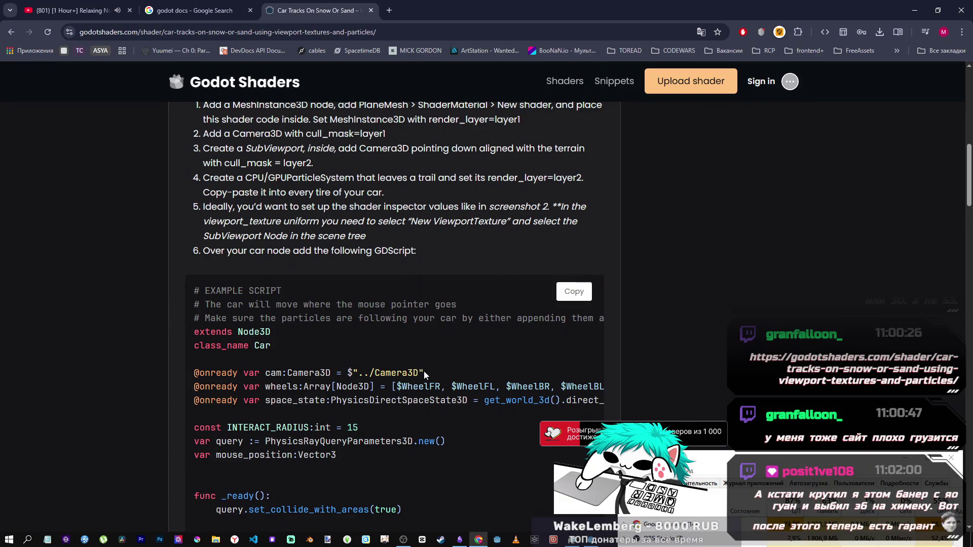
scroll(424, 371, "down", 10)
scroll(418, 370, "down", 15)
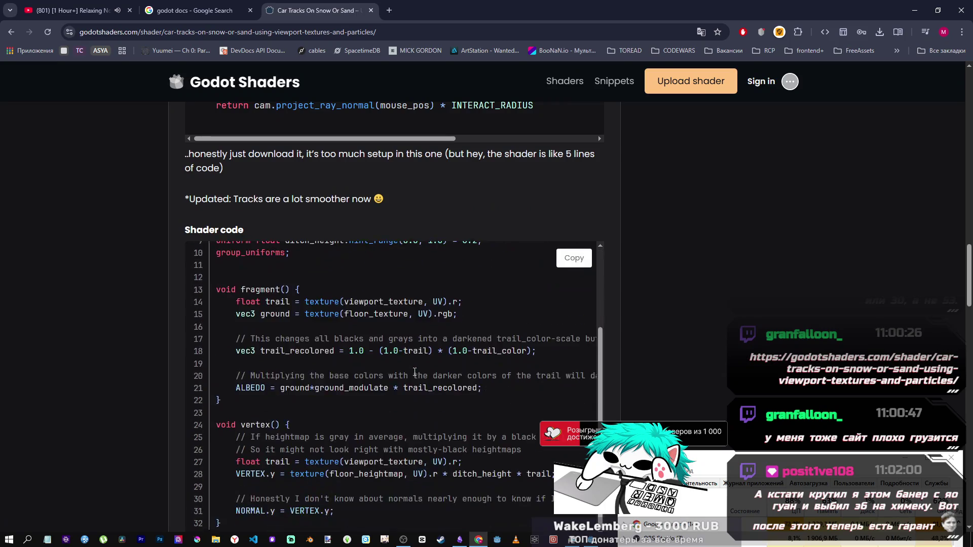
scroll(555, 336, "down", 4)
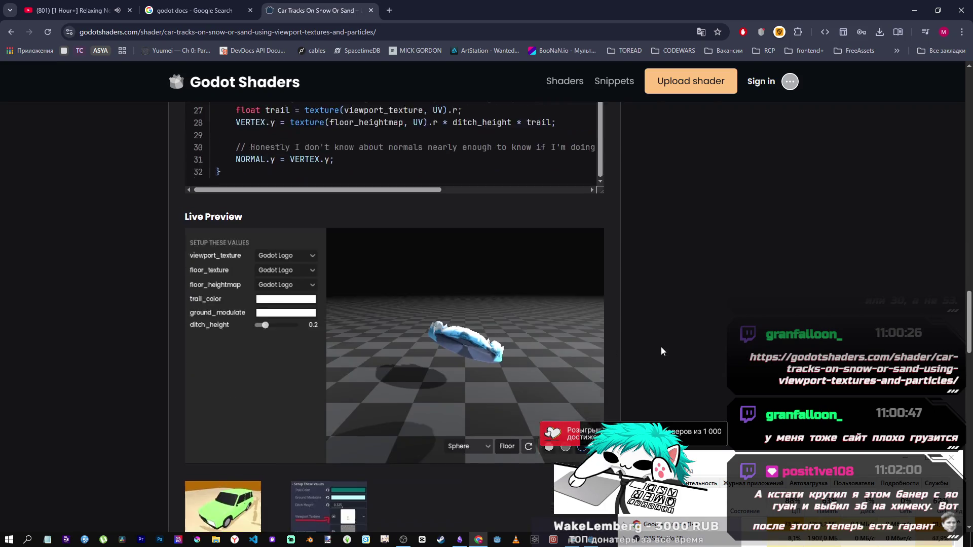
Step: Orbit and zoom the Live Preview camera to view the snow object from several angles
mouse_move(470, 221)
left_mouse_down()
mouse_move(440, 267)
mouse_move(475, 217)
mouse_move(419, 197)
left_mouse_up()
scroll(634, 246, "up", 3)
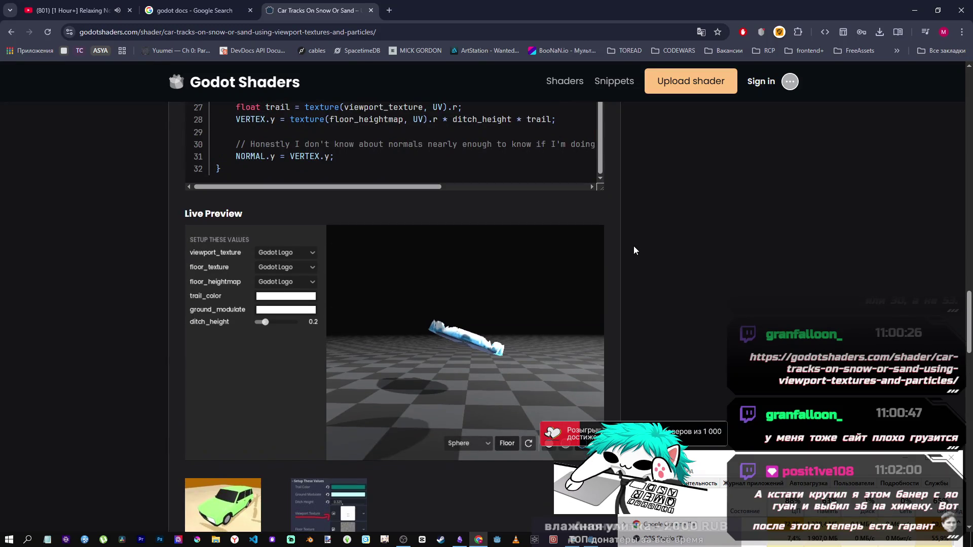
scroll(634, 246, "down", 1)
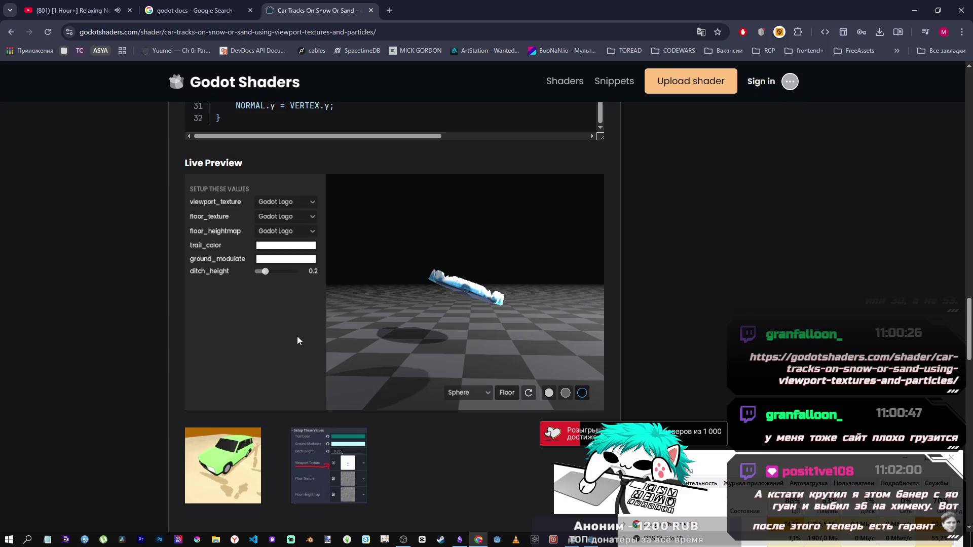
mouse_move(463, 305)
left_mouse_down()
mouse_move(424, 323)
mouse_move(416, 258)
mouse_move(430, 321)
mouse_move(525, 329)
mouse_move(554, 294)
mouse_move(623, 330)
mouse_move(482, 307)
mouse_move(522, 284)
mouse_move(565, 297)
mouse_move(488, 306)
mouse_move(475, 282)
mouse_move(455, 273)
mouse_move(402, 303)
mouse_move(409, 321)
left_mouse_up()
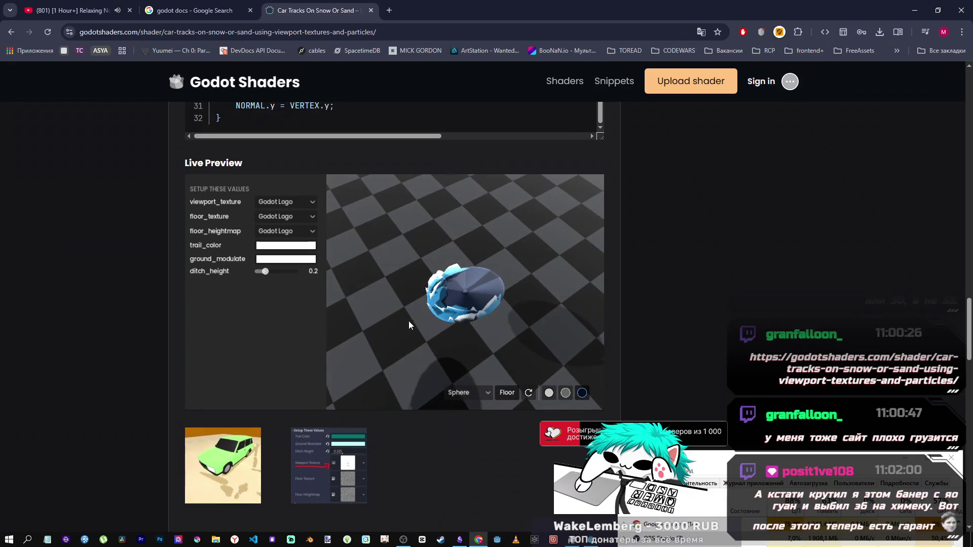
scroll(437, 306, "up", 5)
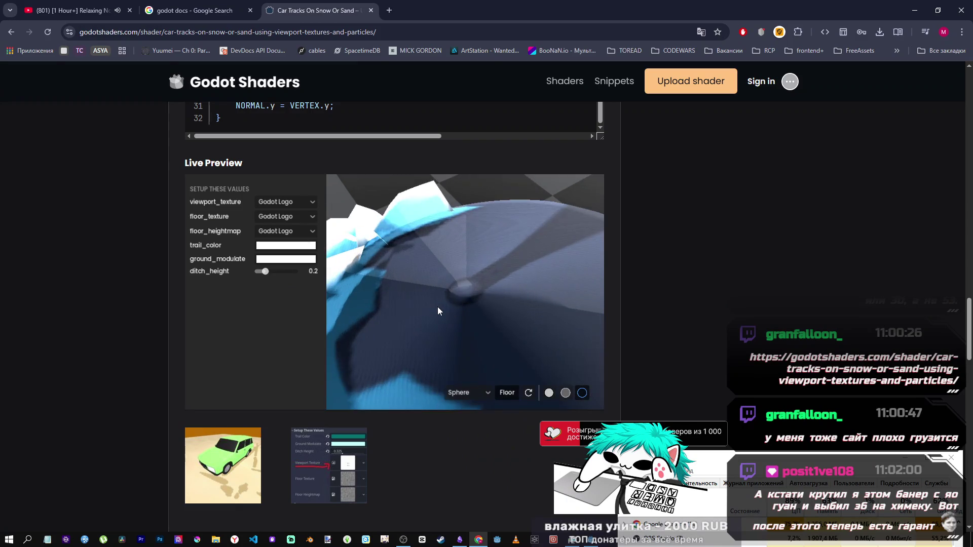
scroll(437, 307, "down", 5)
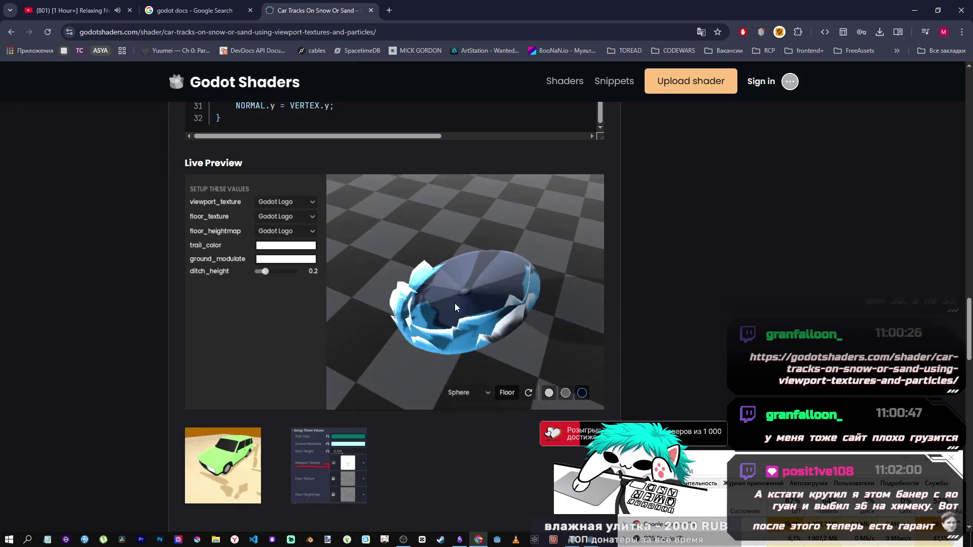
scroll(628, 284, "up", 8)
scroll(447, 325, "up", 2)
scroll(365, 357, "down", 4)
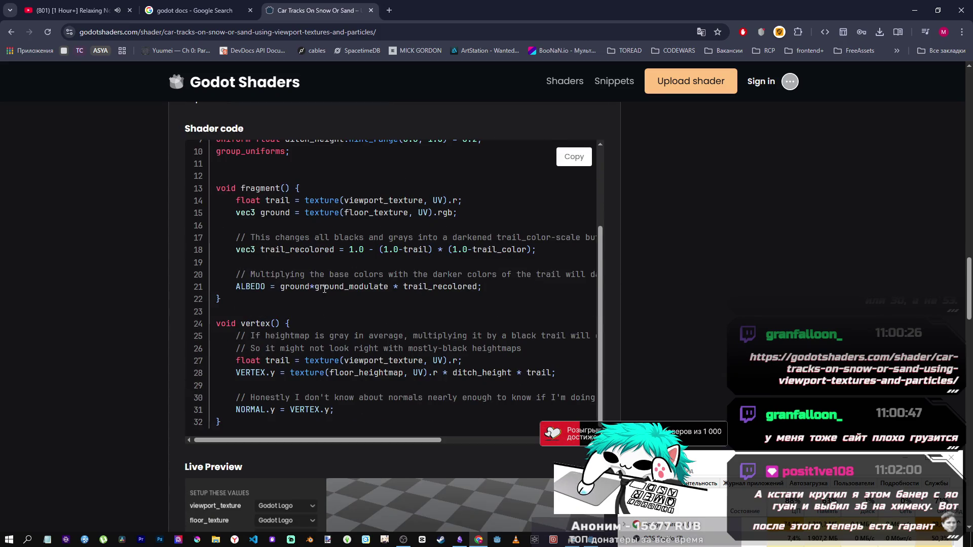
scroll(447, 311, "up", 3)
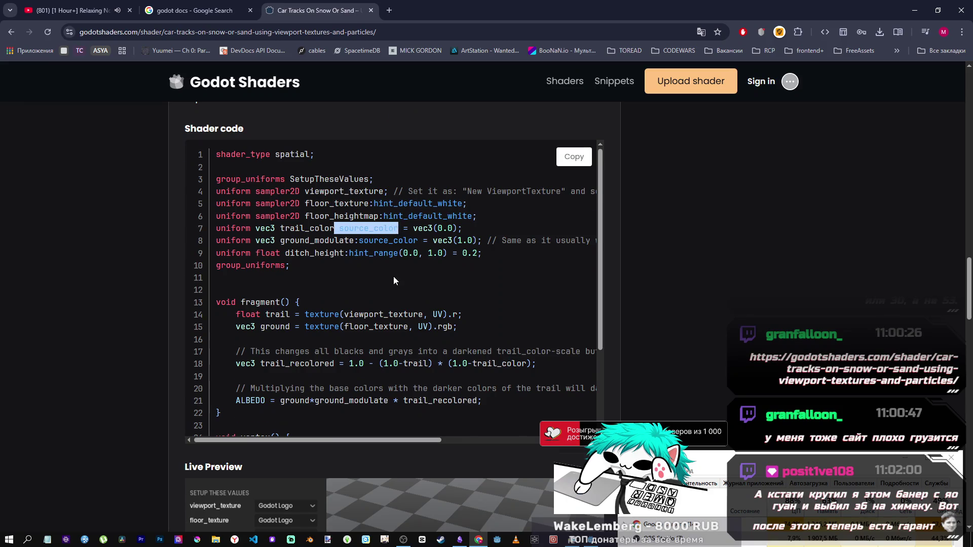
scroll(393, 276, "up", 3)
scroll(393, 276, "up", 5)
scroll(394, 274, "up", 2)
scroll(287, 208, "up", 3)
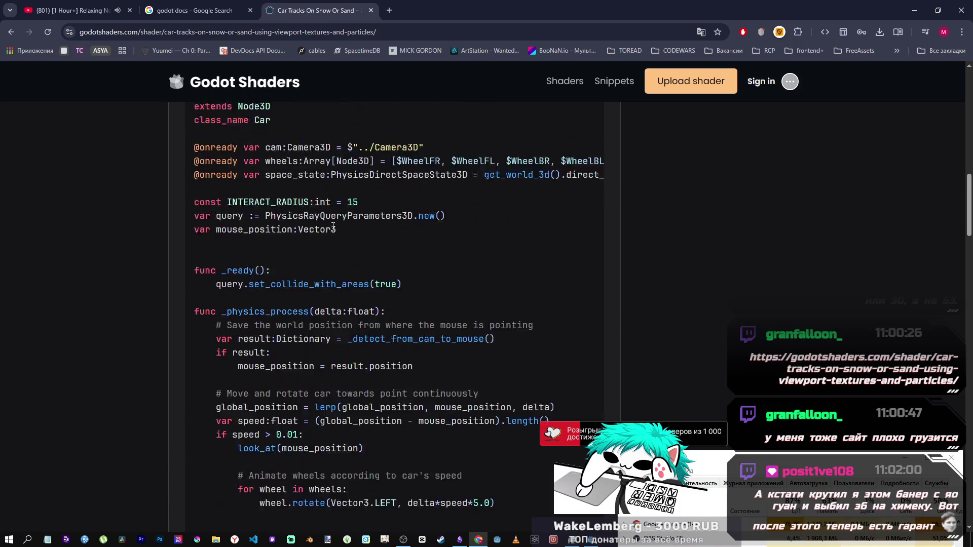
scroll(295, 245, "up", 2)
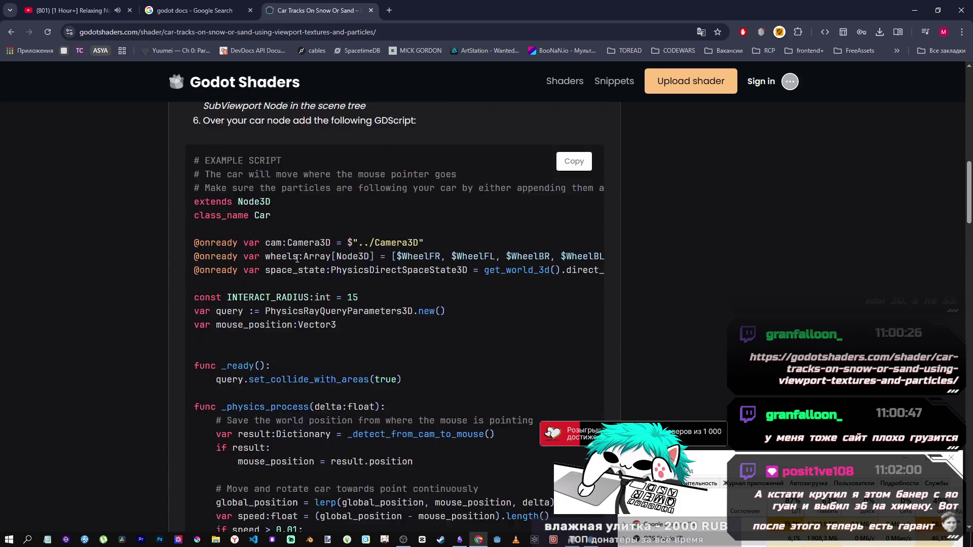
scroll(286, 272, "down", 7)
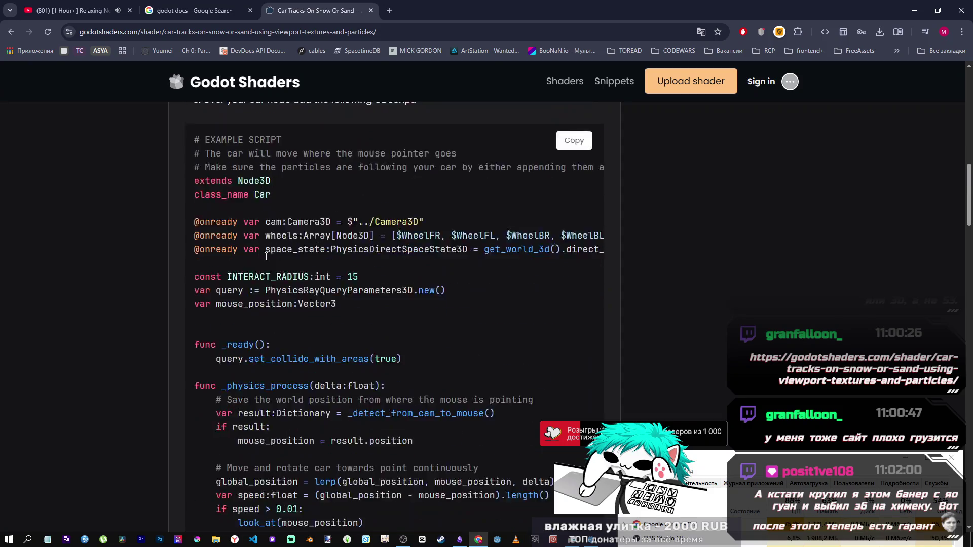
scroll(334, 285, "down", 6)
scroll(314, 253, "up", 5)
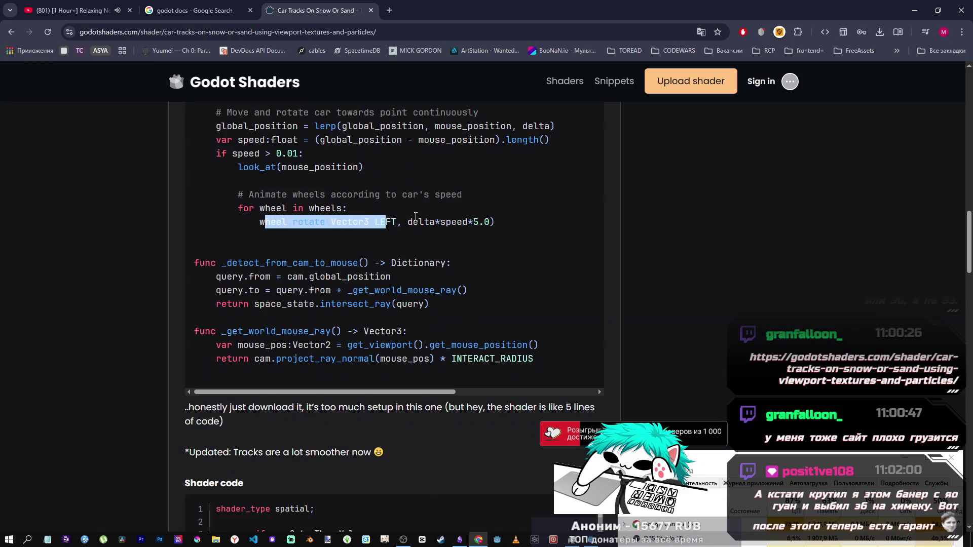
left_click(313, 248)
scroll(305, 267, "up", 2)
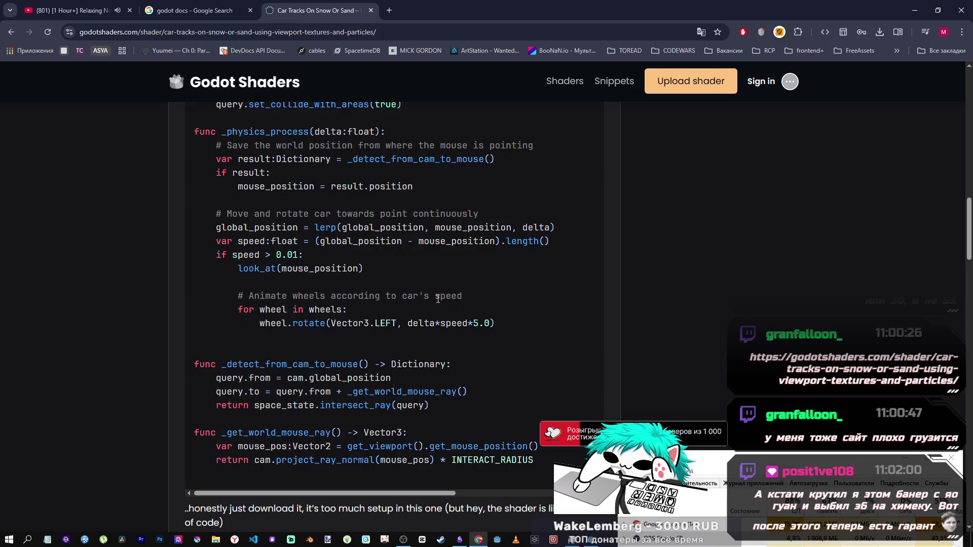
scroll(299, 304, "down", 2)
scroll(237, 296, "up", 3)
scroll(237, 296, "down", 1)
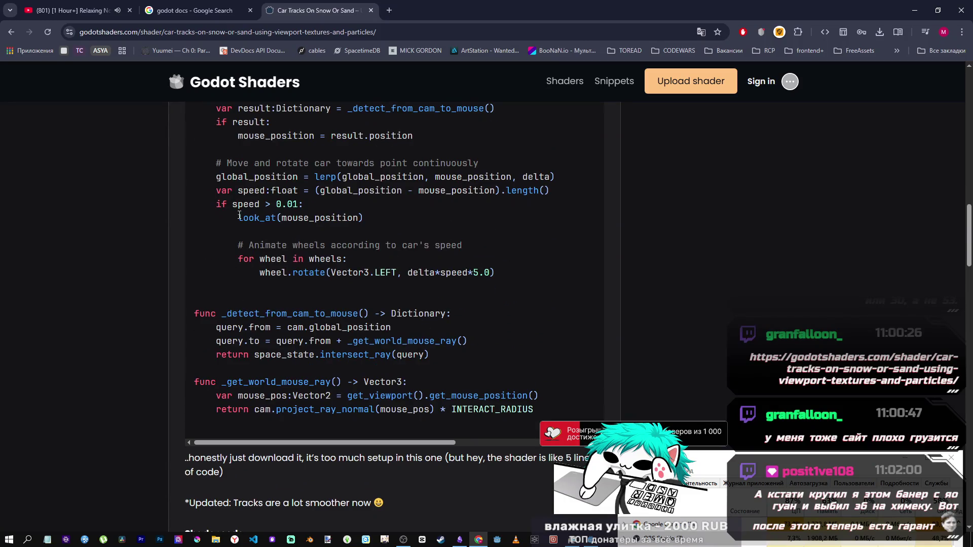
mouse_move(276, 177)
left_mouse_down()
mouse_move(380, 177)
mouse_move(387, 189)
left_mouse_up()
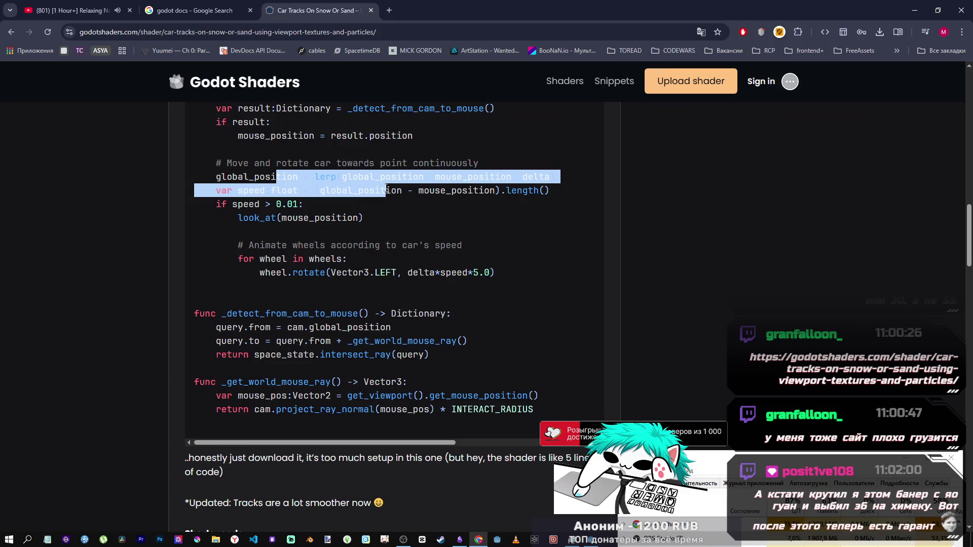
left_click(419, 206)
scroll(401, 223, "up", 2)
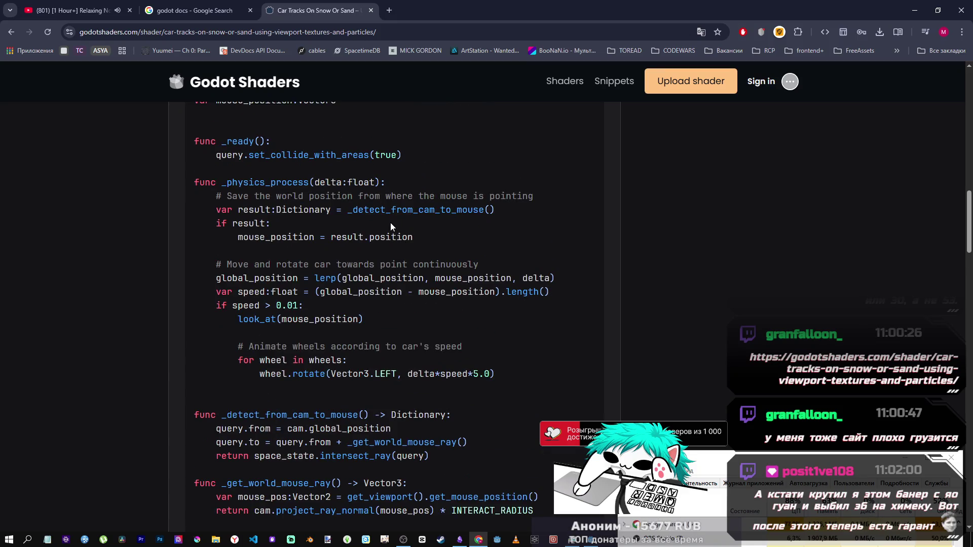
scroll(433, 245, "down", 5)
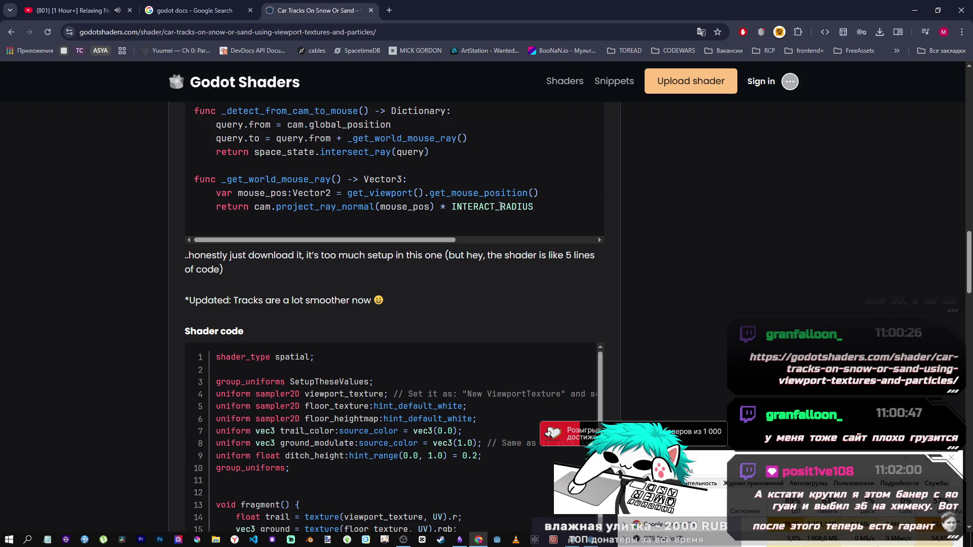
scroll(619, 303, "up", 9)
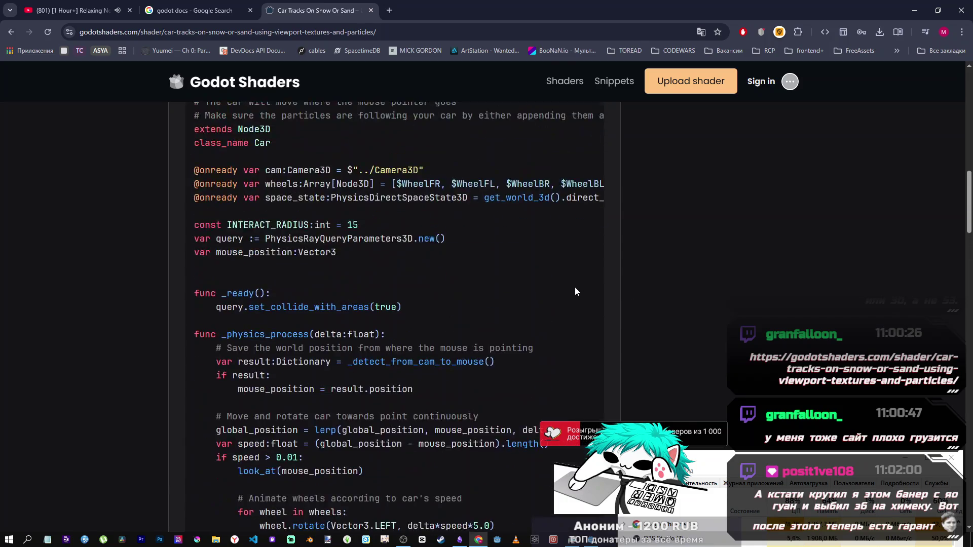
scroll(575, 287, "up", 10)
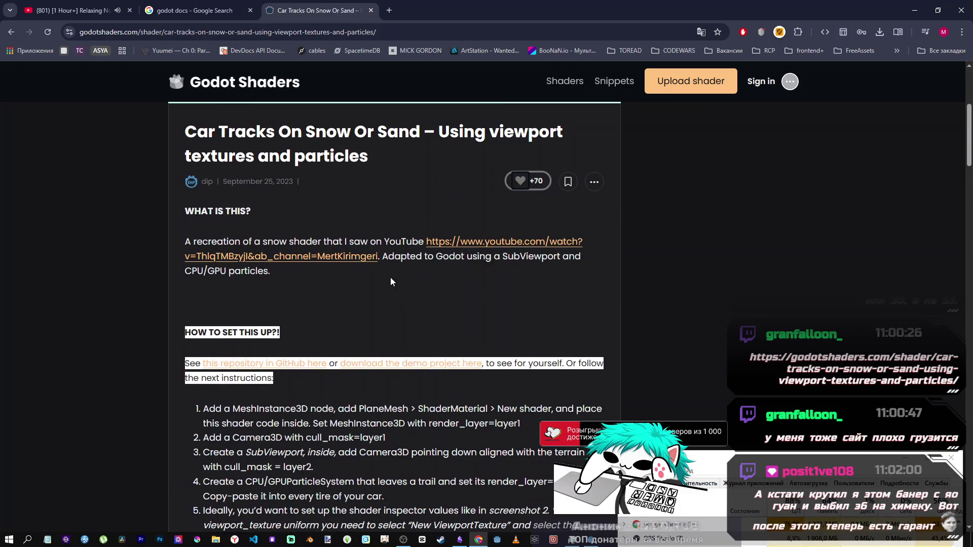
scroll(390, 279, "up", 5)
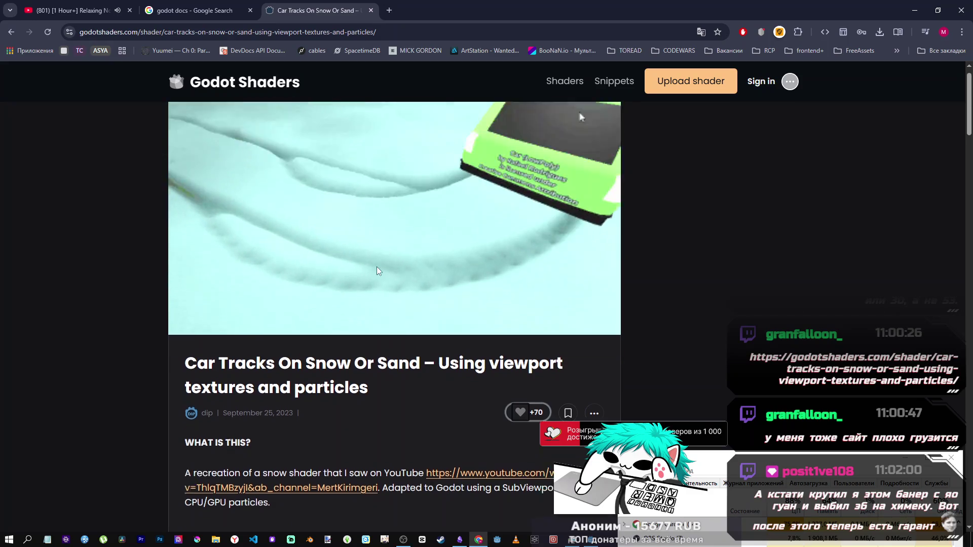
scroll(376, 267, "down", 2)
scroll(376, 269, "up", 2)
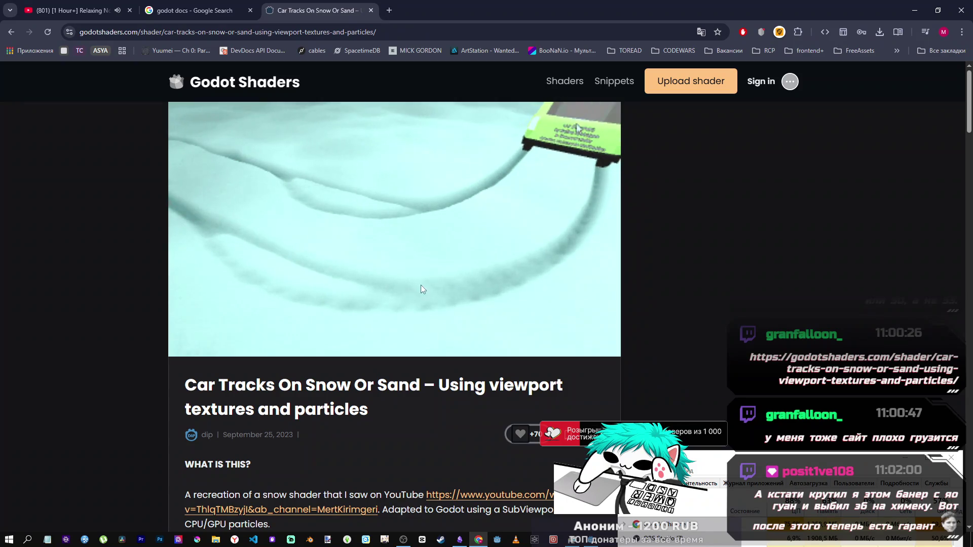
scroll(388, 301, "down", 6)
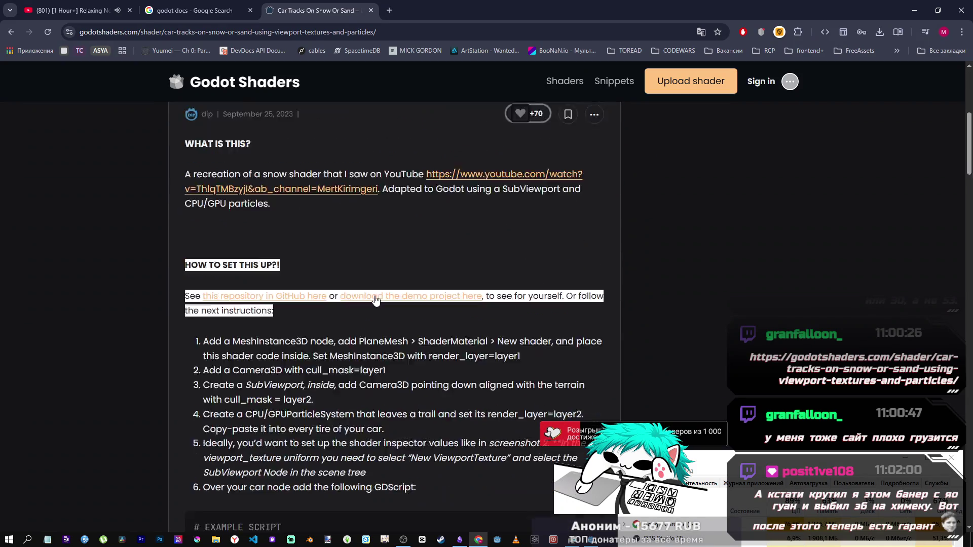
scroll(376, 299, "down", 2)
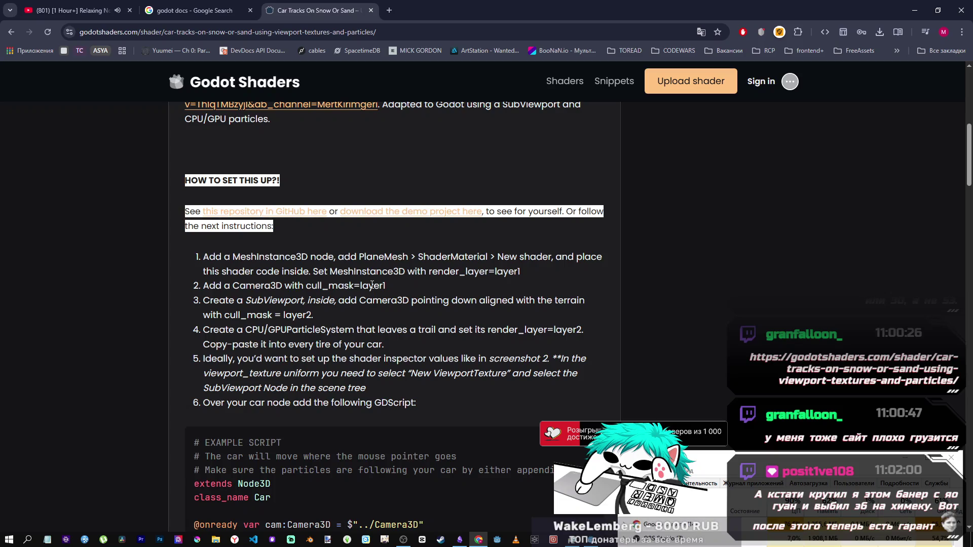
scroll(373, 292, "up", 3)
scroll(369, 291, "down", 20)
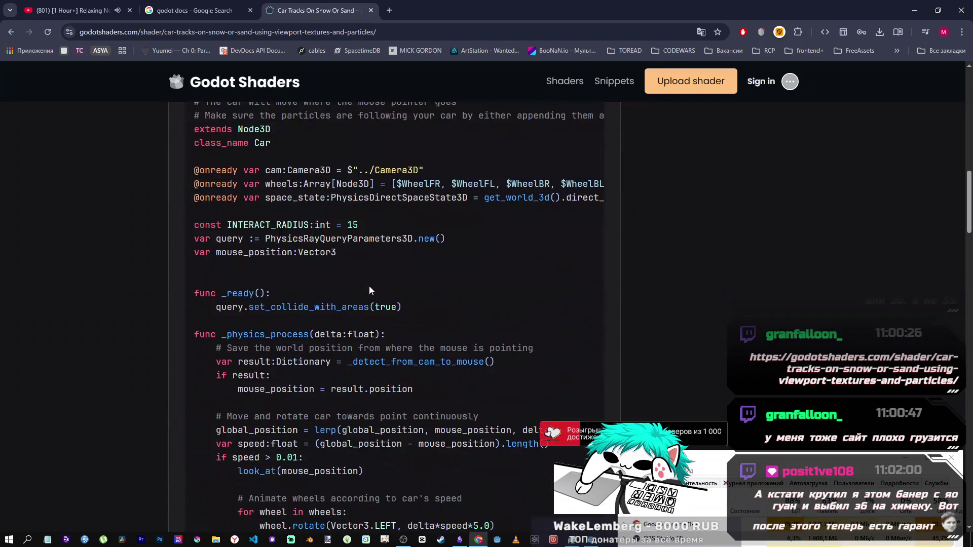
scroll(279, 339, "down", 2)
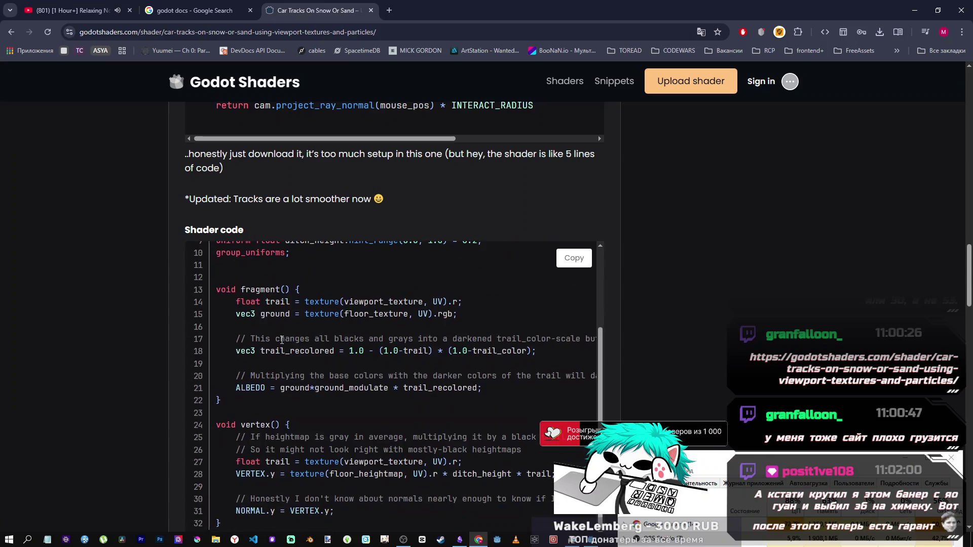
scroll(280, 339, "up", 2)
scroll(646, 336, "down", 2)
mouse_move(544, 260)
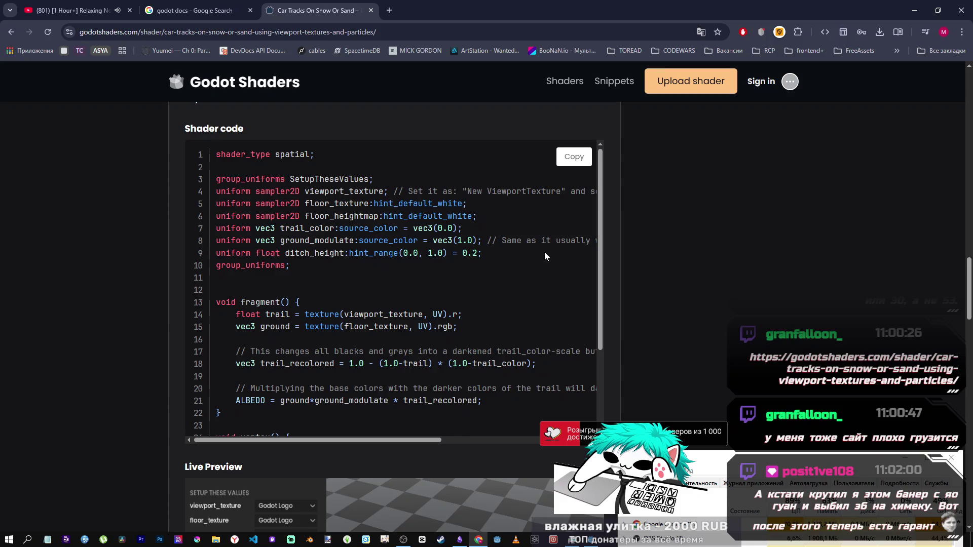
scroll(540, 260, "down", 2)
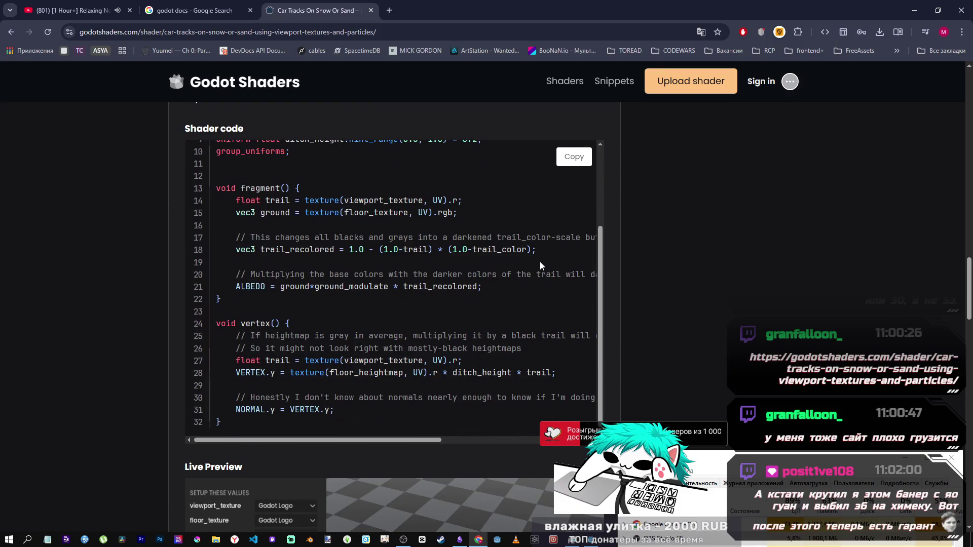
scroll(540, 262, "up", 2)
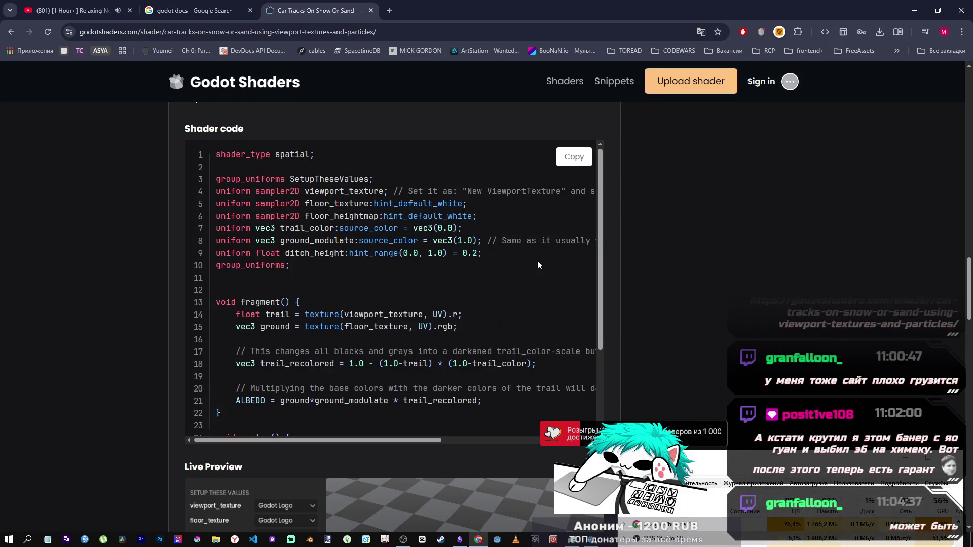
scroll(524, 262, "down", 2)
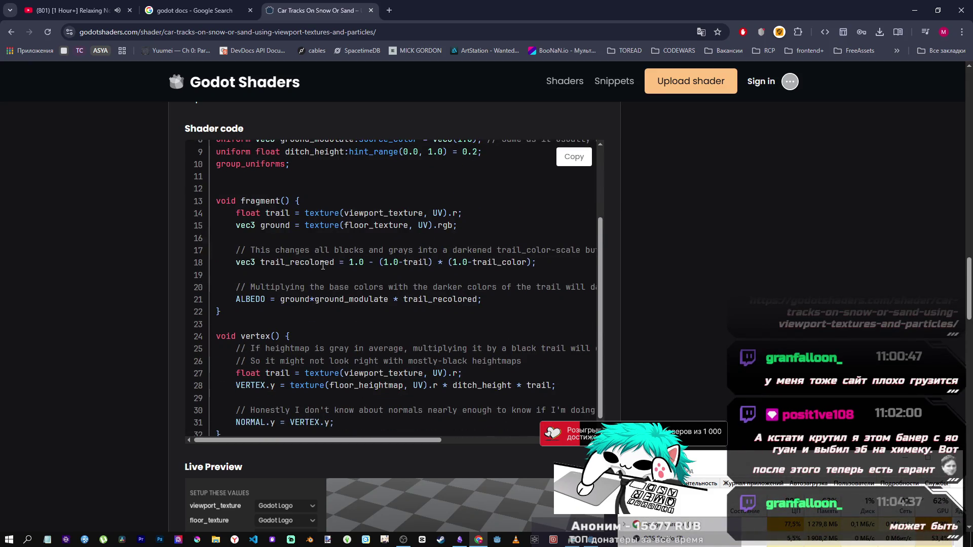
left_click_drag(320, 262, 264, 263)
scroll(337, 273, "up", 2)
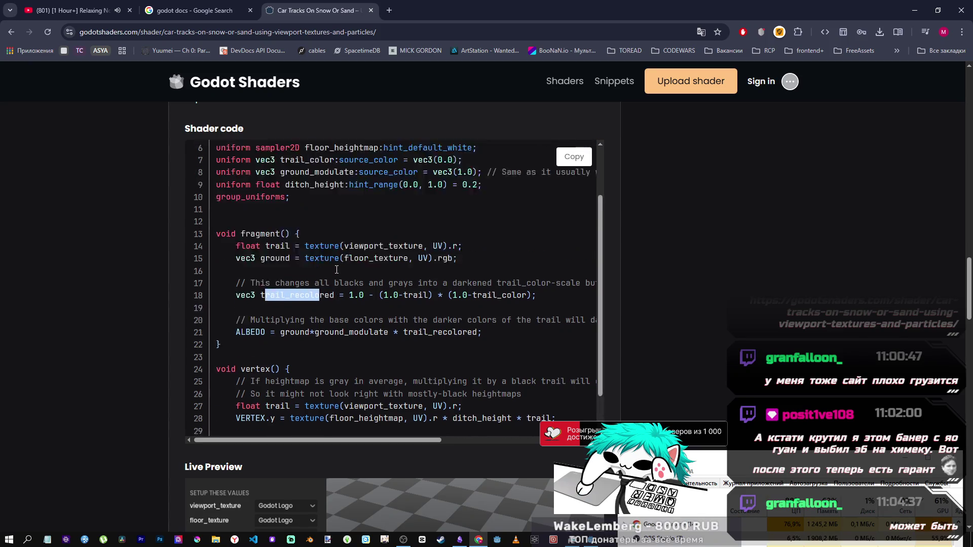
double_click(300, 230)
scroll(320, 335, "down", 10)
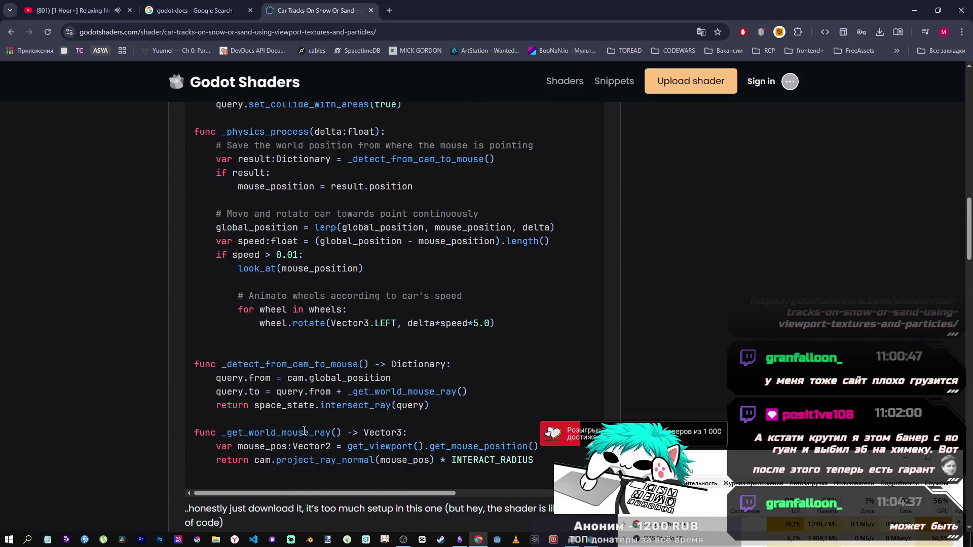
scroll(304, 430, "up", 5)
scroll(284, 357, "down", 4)
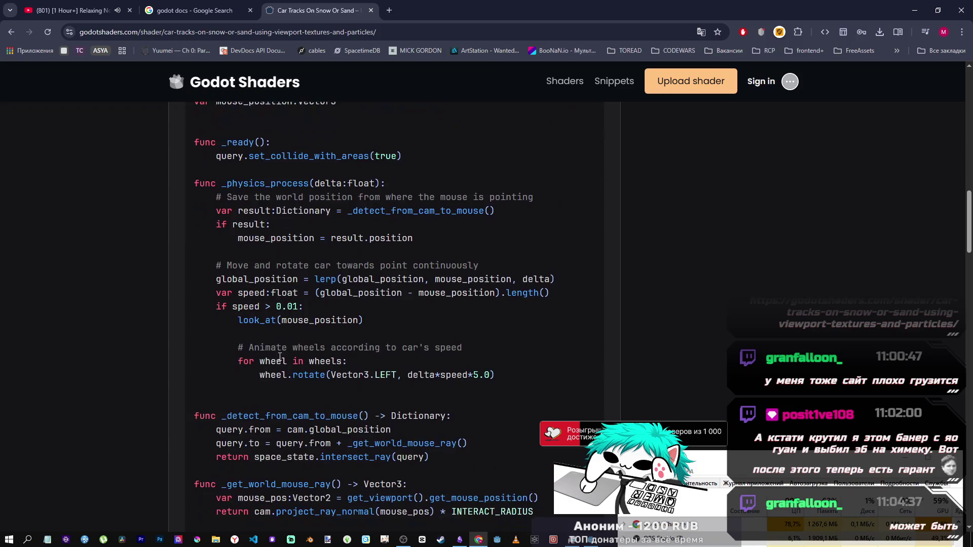
mouse_move(244, 278)
left_mouse_down()
mouse_move(238, 303)
mouse_move(315, 319)
left_mouse_up()
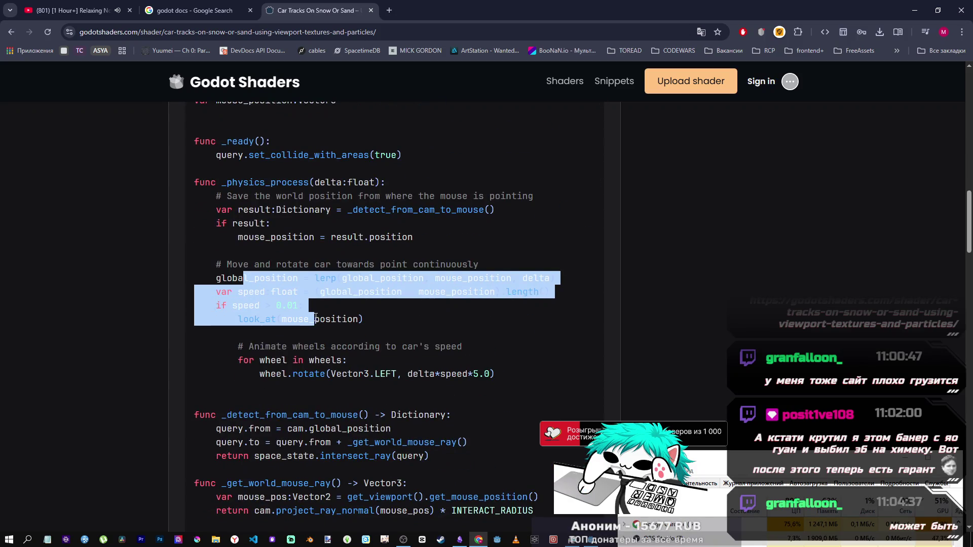
scroll(299, 319, "up", 4)
scroll(284, 335, "down", 2)
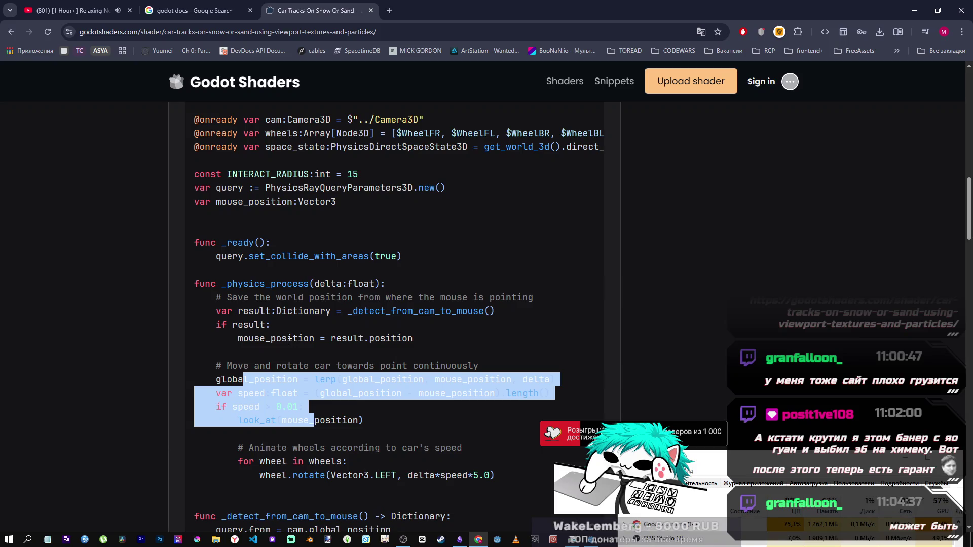
scroll(316, 381, "down", 5)
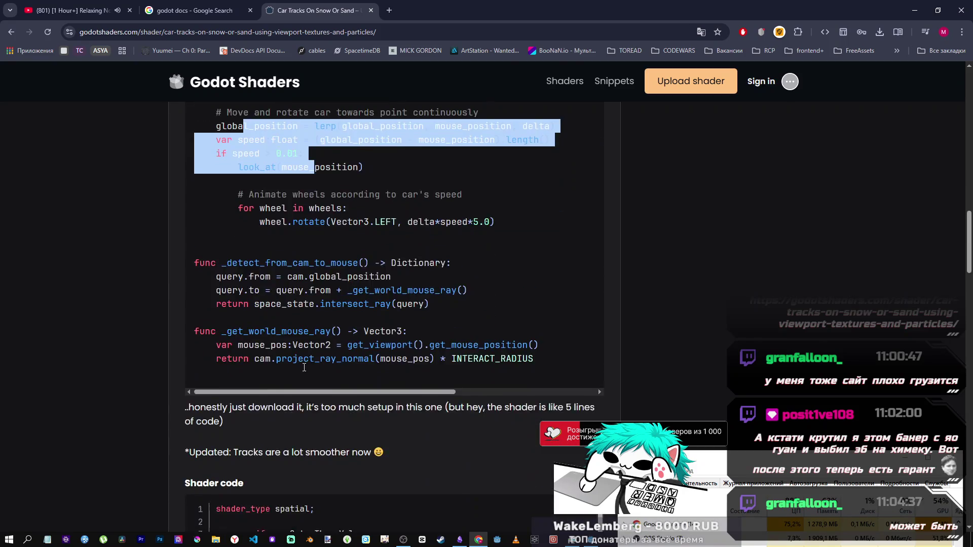
scroll(350, 288, "up", 4)
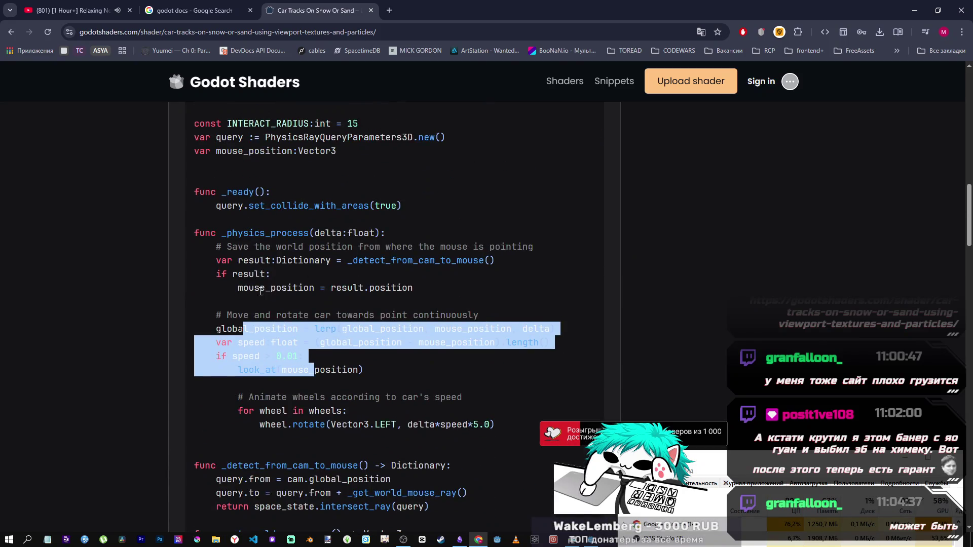
scroll(304, 289, "down", 8)
scroll(265, 304, "down", 6)
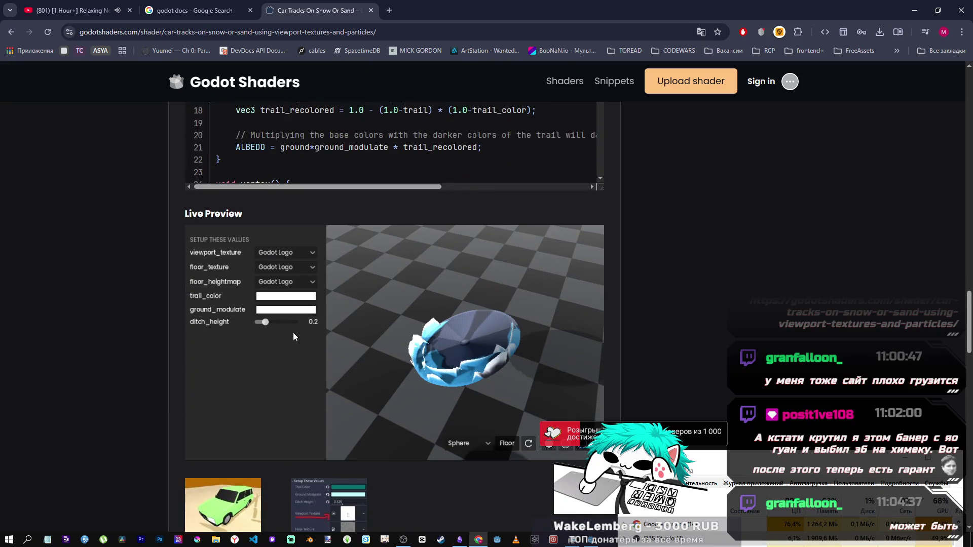
Step: Raise ditch_height to 0.4 and set trail_color to dark red #801b1b
left_click_drag(269, 324, 273, 322)
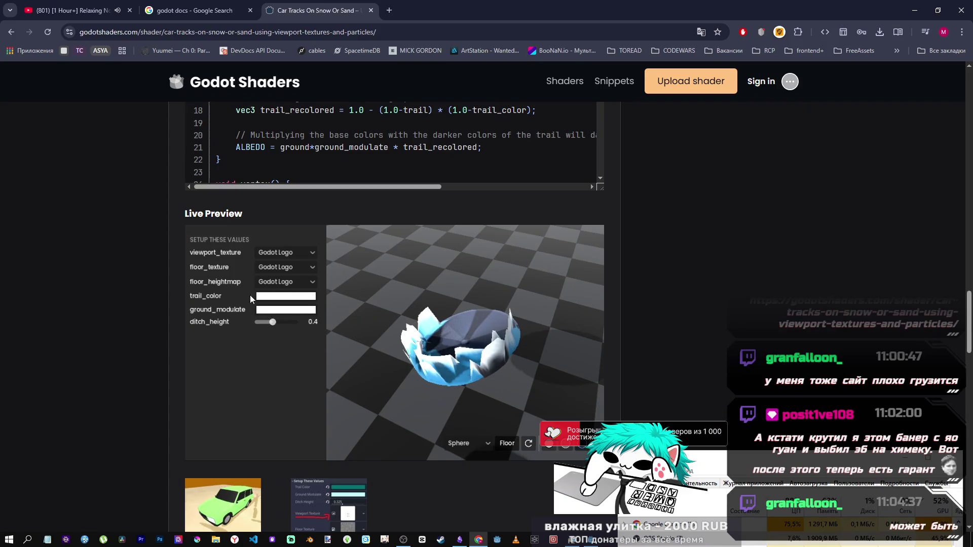
left_click(263, 296)
left_click(316, 273)
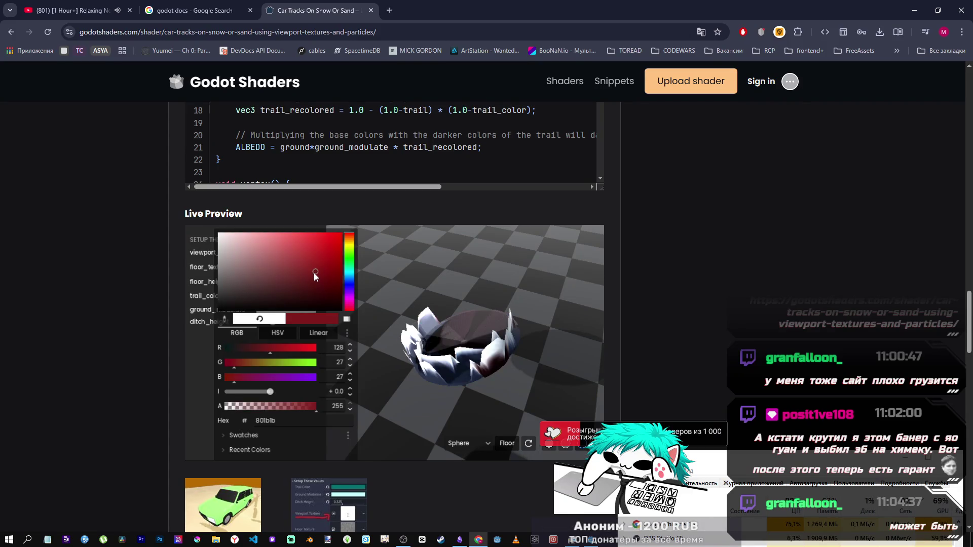
left_click(463, 292)
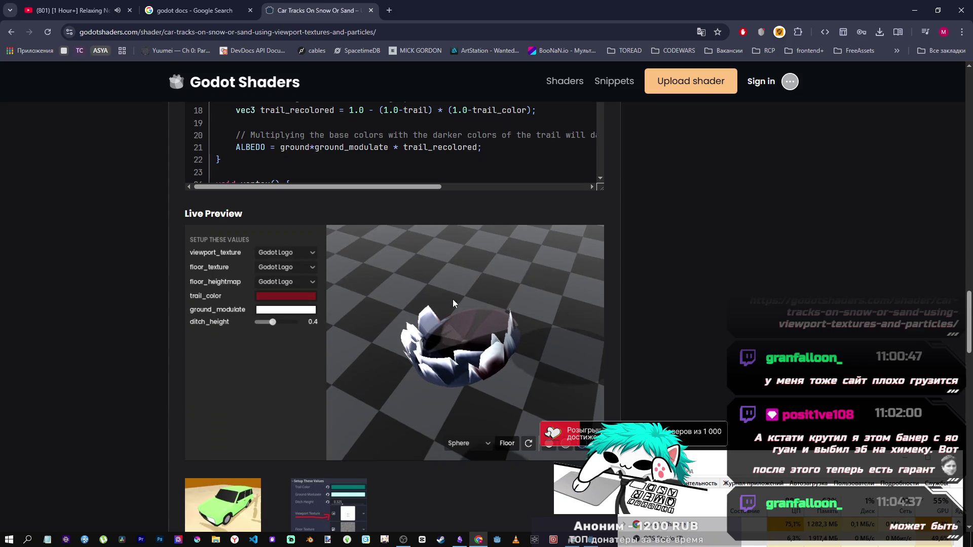
Step: Set floor_heightmap to Noise, keeping floor_texture on Godot Logo after trying Noise
left_click(297, 268)
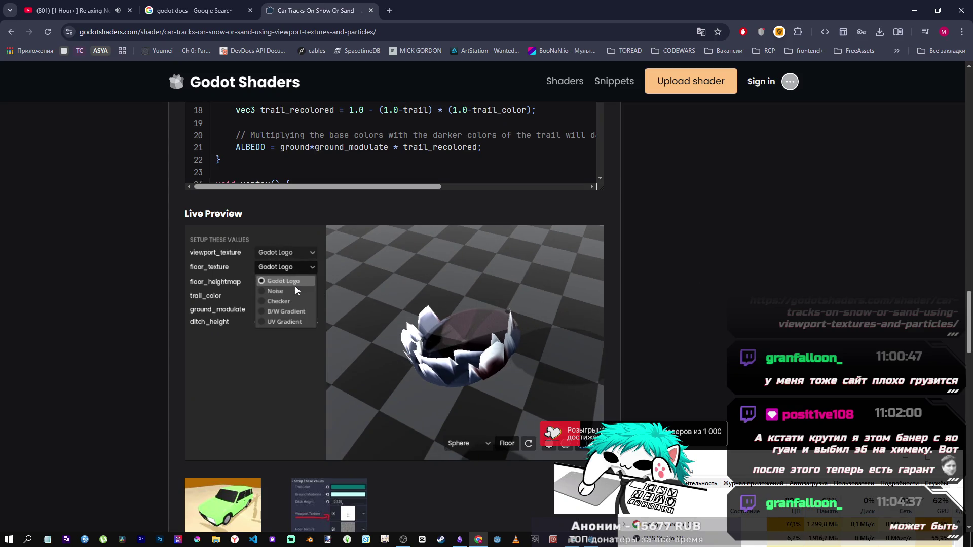
left_click(293, 290)
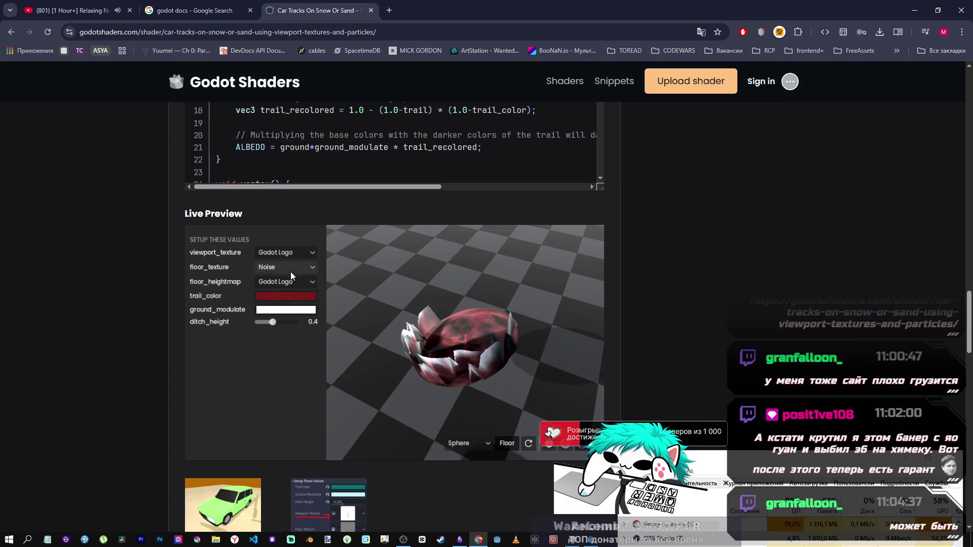
left_click(290, 272)
left_click(289, 281)
left_click(289, 282)
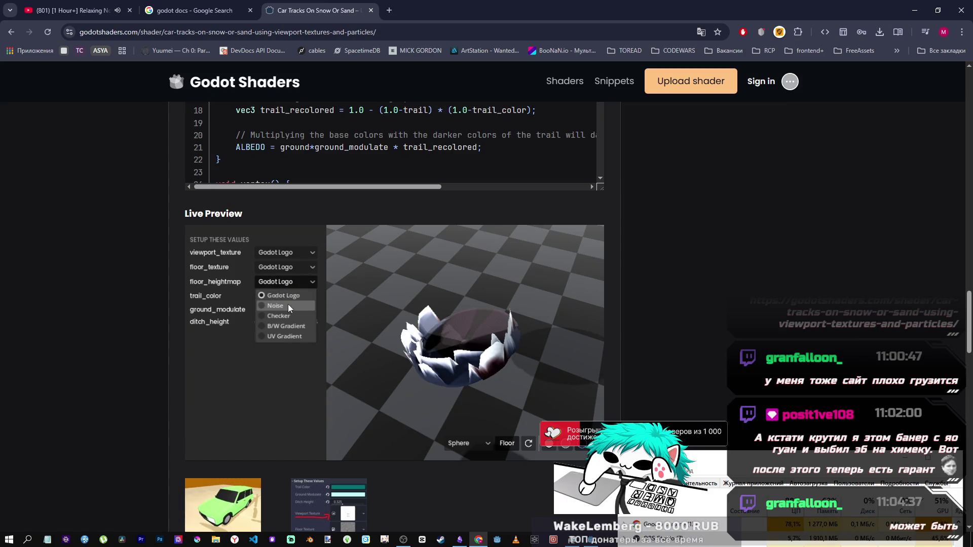
left_click(288, 305)
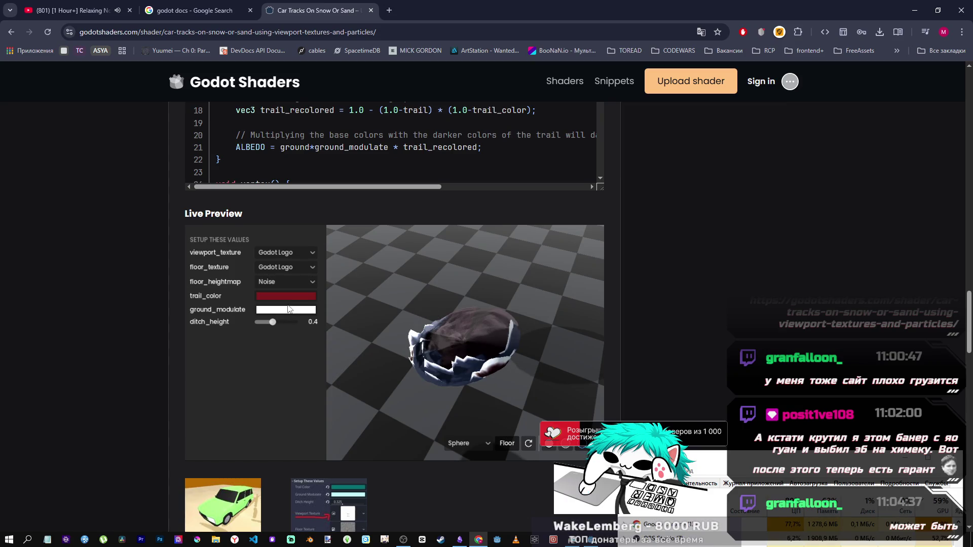
Step: Try Noise for viewport_texture, revert it to Godot Logo, and orbit to a low side view
left_click(286, 255)
left_click(285, 276)
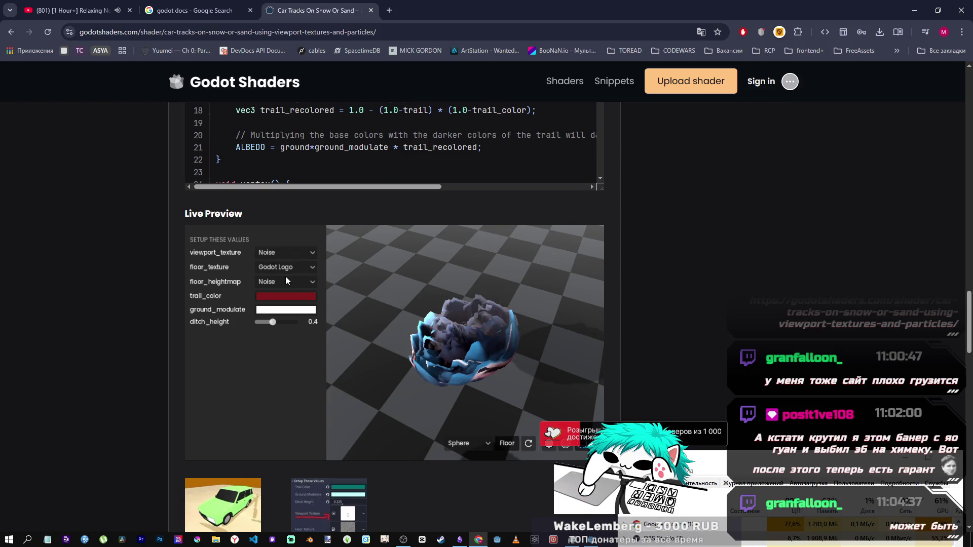
left_click(288, 253)
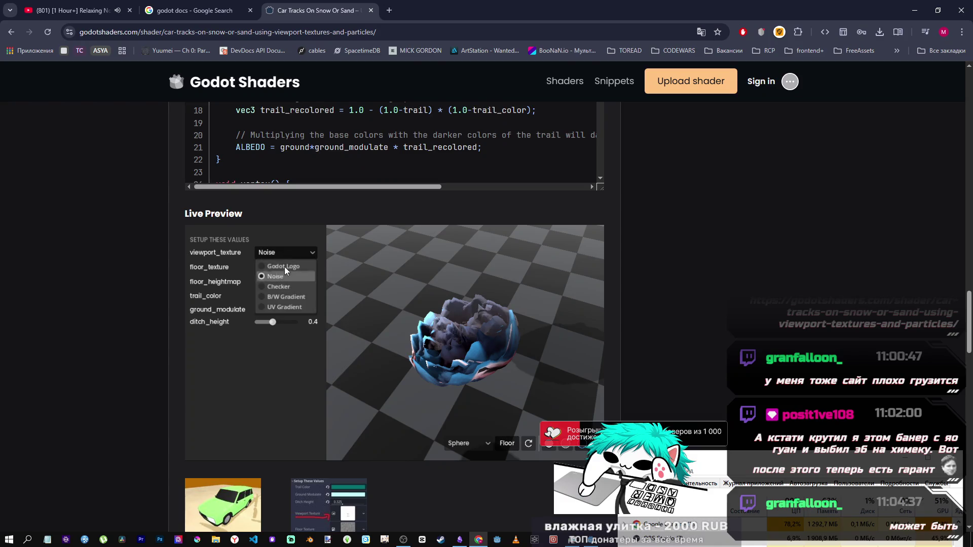
left_click(284, 267)
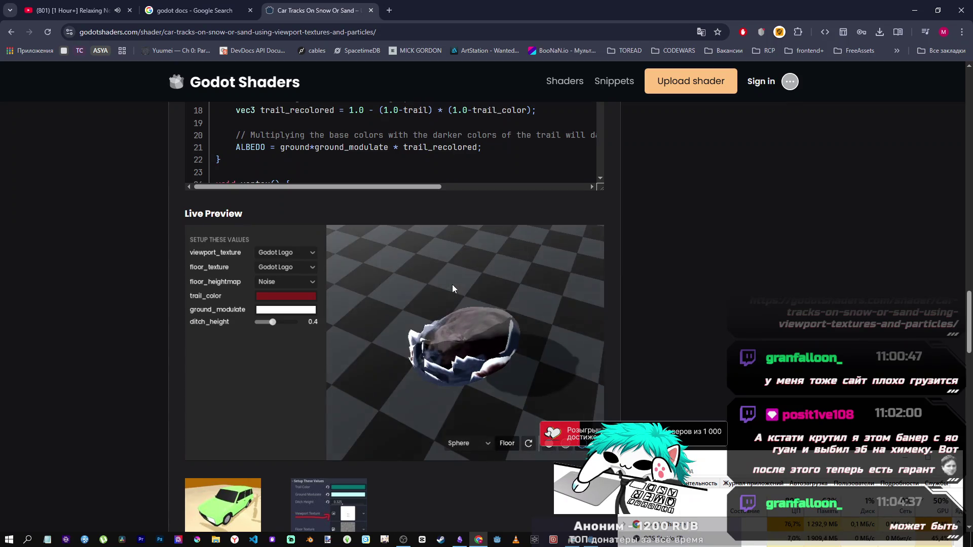
mouse_move(446, 311)
left_mouse_down()
mouse_move(485, 275)
mouse_move(459, 240)
mouse_move(442, 254)
mouse_move(487, 312)
left_mouse_up()
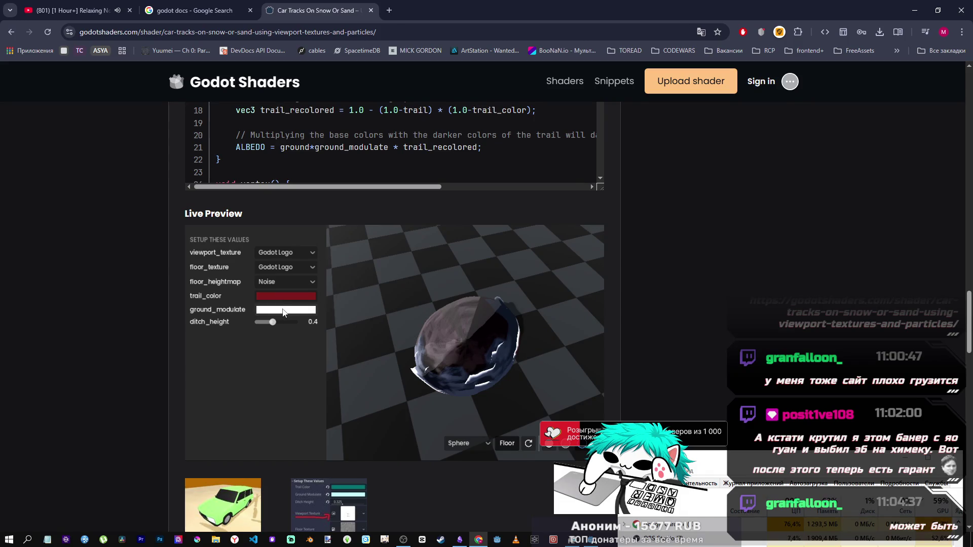
scroll(443, 316, "up", 7)
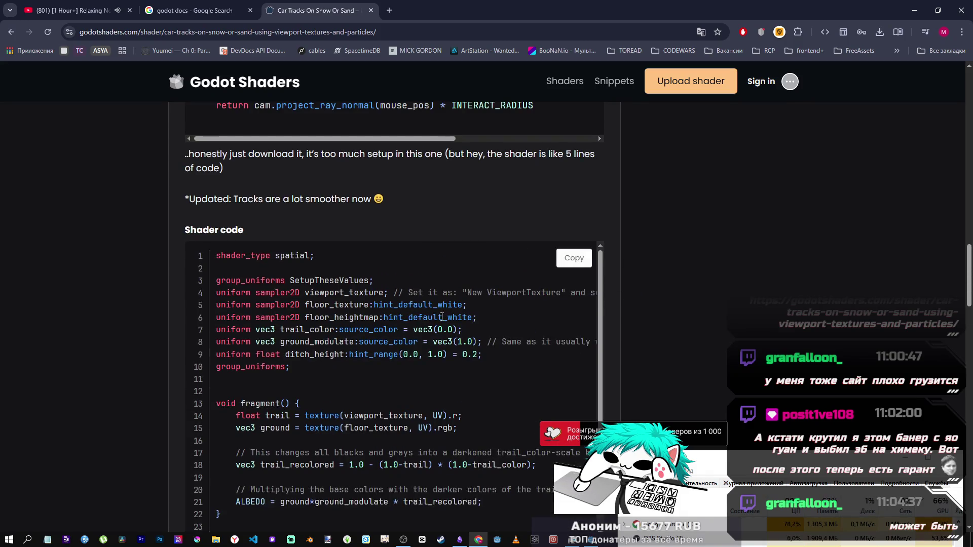
scroll(442, 316, "down", 1)
left_click_drag(285, 280, 322, 280)
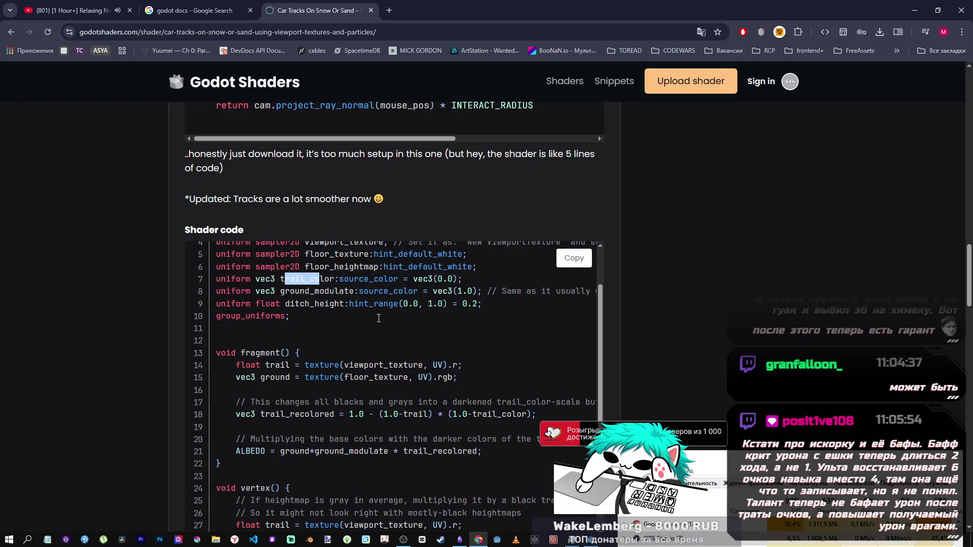
scroll(425, 247, "down", 5)
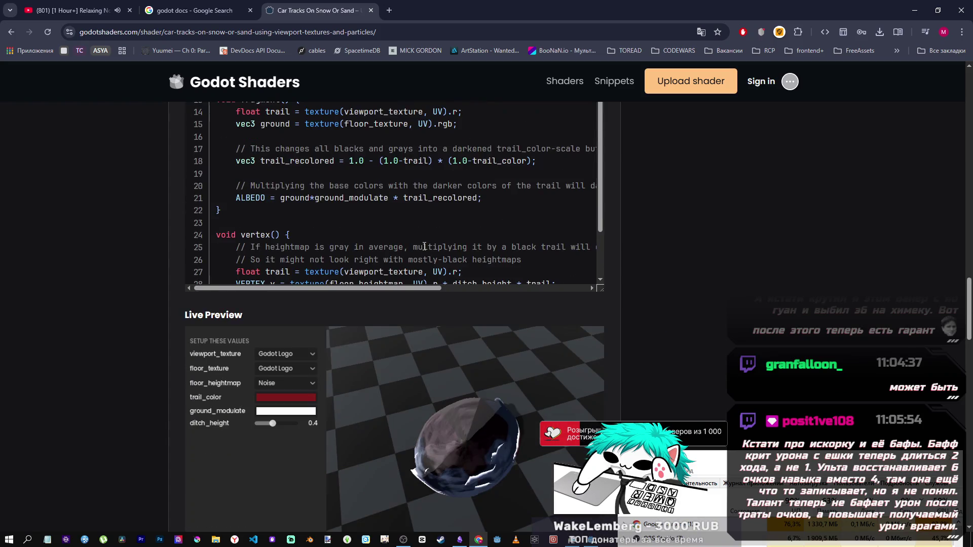
scroll(424, 247, "down", 2)
scroll(336, 241, "up", 2)
scroll(336, 241, "down", 2)
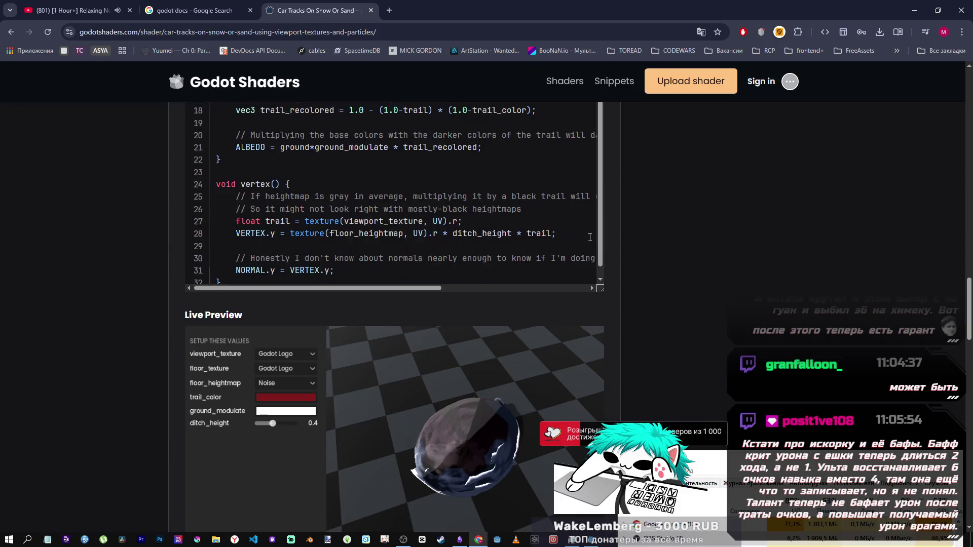
scroll(647, 256, "up", 3)
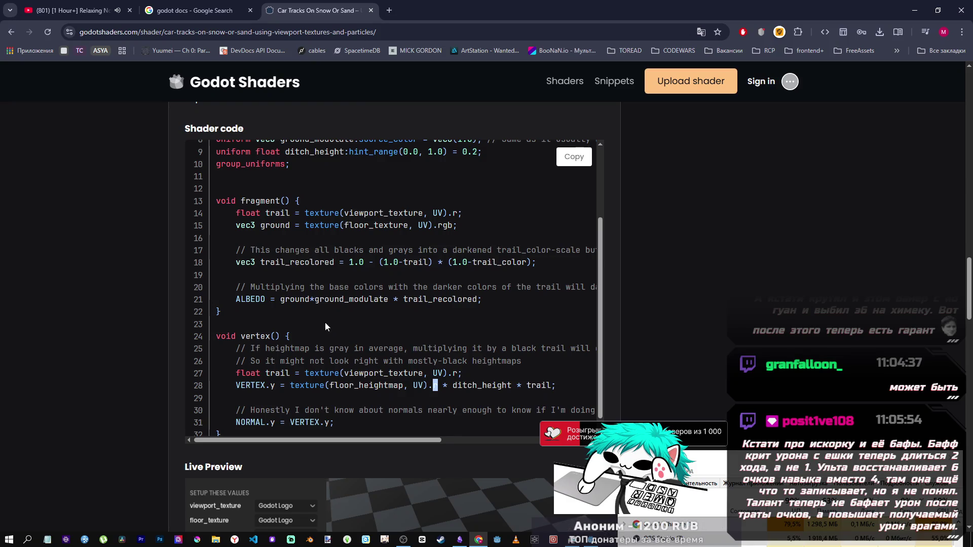
mouse_move(321, 291)
left_mouse_down()
mouse_move(604, 293)
mouse_move(450, 290)
left_mouse_up()
left_click(490, 287)
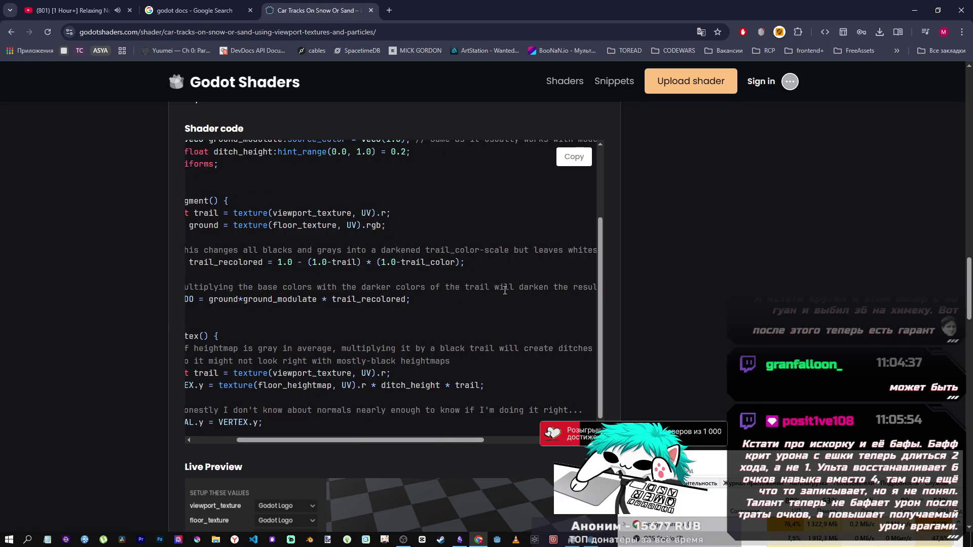
mouse_move(533, 289)
left_mouse_down()
mouse_move(551, 289)
mouse_move(187, 294)
mouse_move(445, 297)
left_mouse_up()
left_click(447, 320)
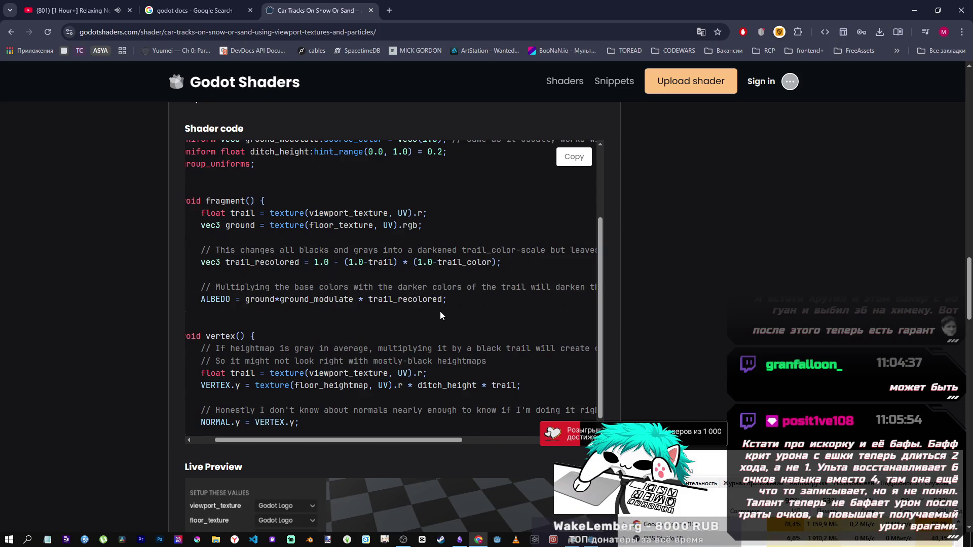
scroll(435, 316, "down", 1)
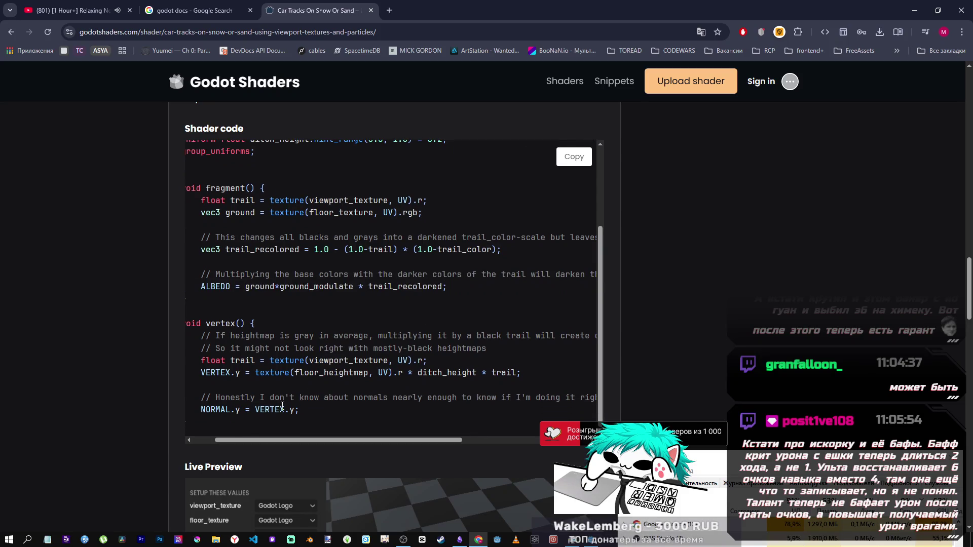
scroll(282, 403, "up", 3)
scroll(286, 393, "up", 7)
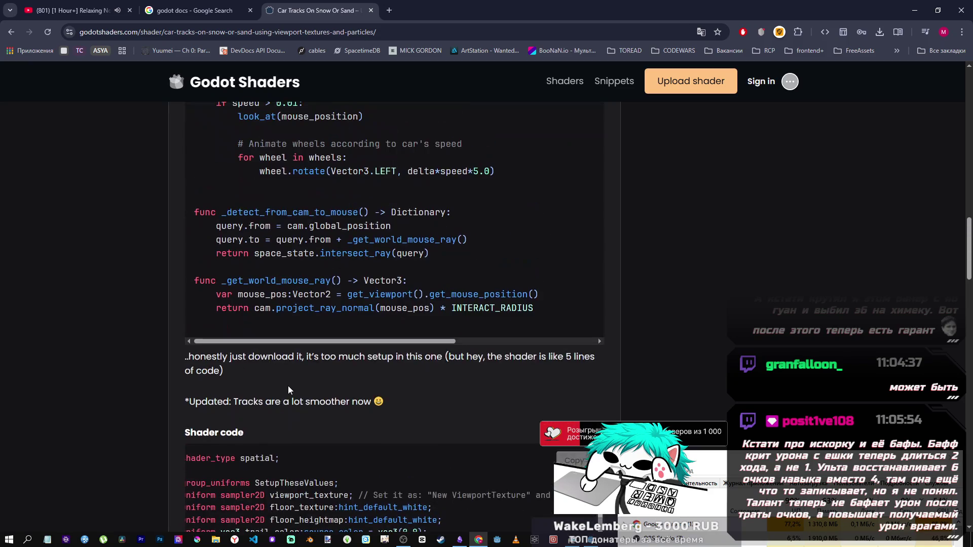
scroll(288, 385, "up", 3)
scroll(289, 385, "down", 1)
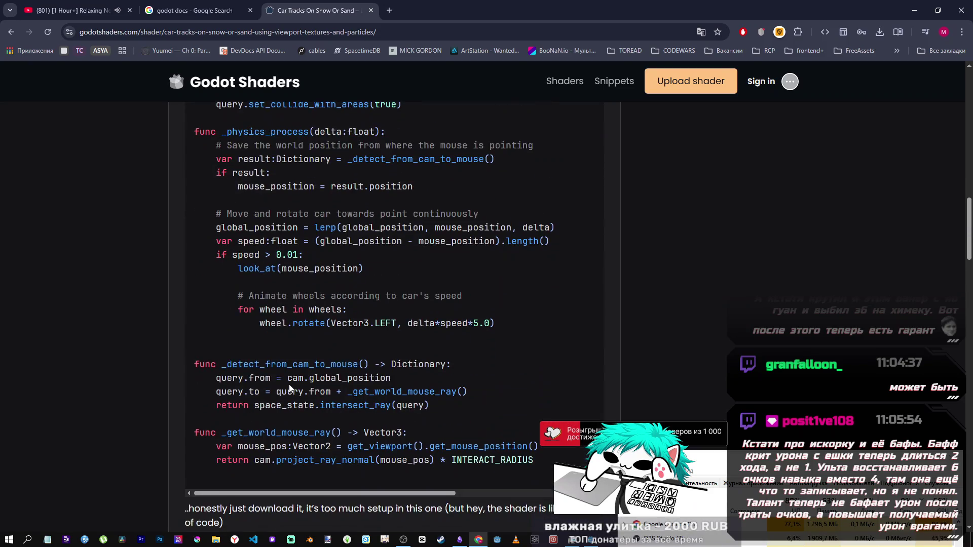
scroll(292, 395, "up", 10)
scroll(293, 388, "down", 14)
scroll(295, 385, "down", 5)
scroll(299, 380, "down", 2)
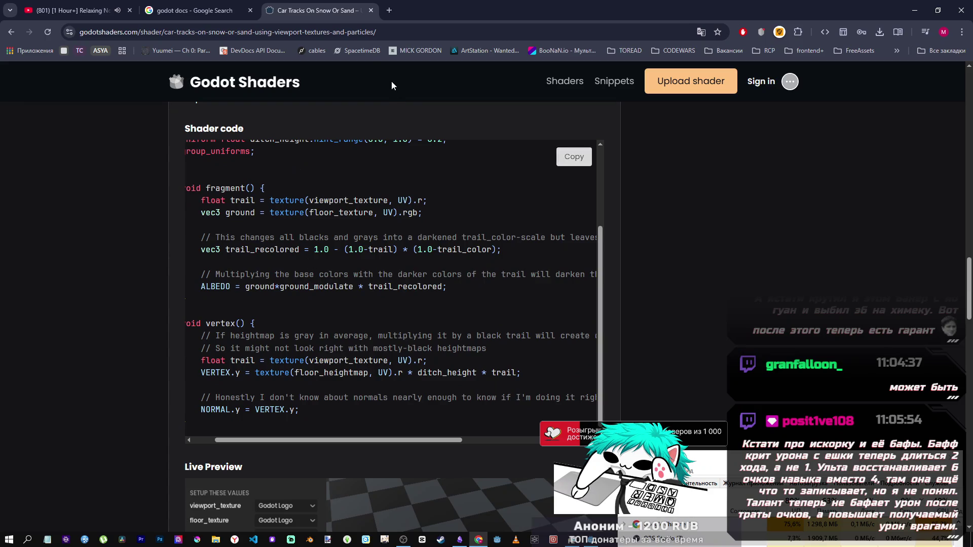
scroll(392, 296, "up", 3)
mouse_move(324, 255)
left_mouse_down()
mouse_move(189, 241)
mouse_move(220, 201)
left_mouse_up()
left_click(248, 205)
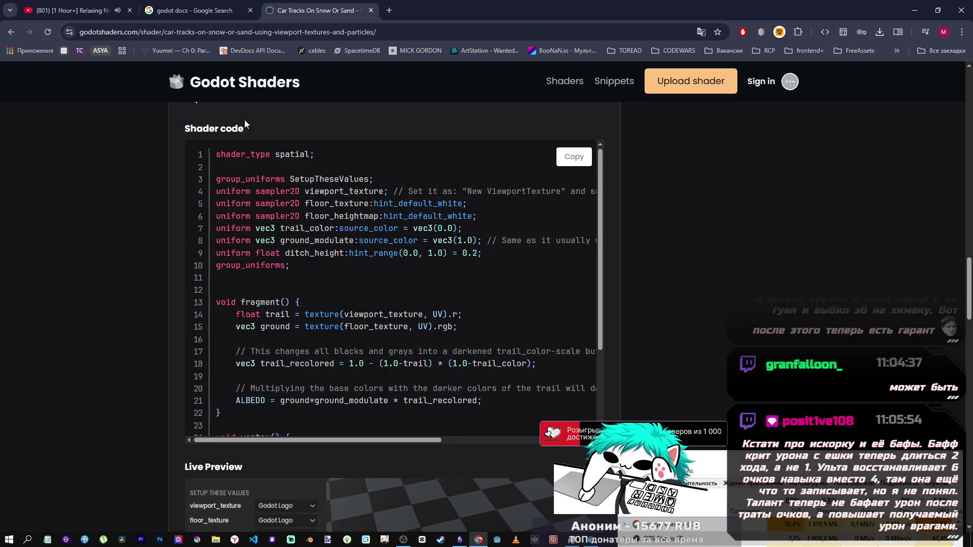
Step: Close the Car Tracks shader tab and switch back to the Godot editor
middle_click(336, 14)
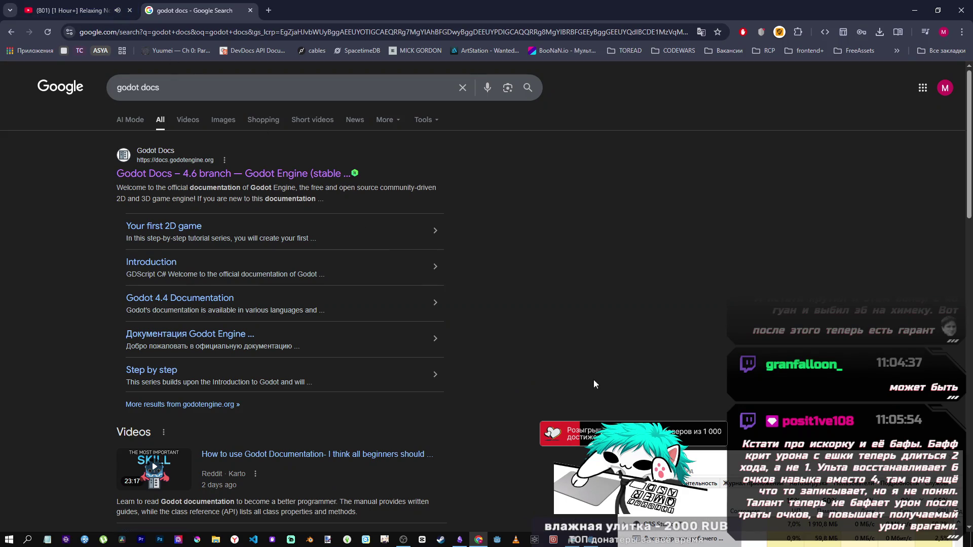
key("alt+Tab")
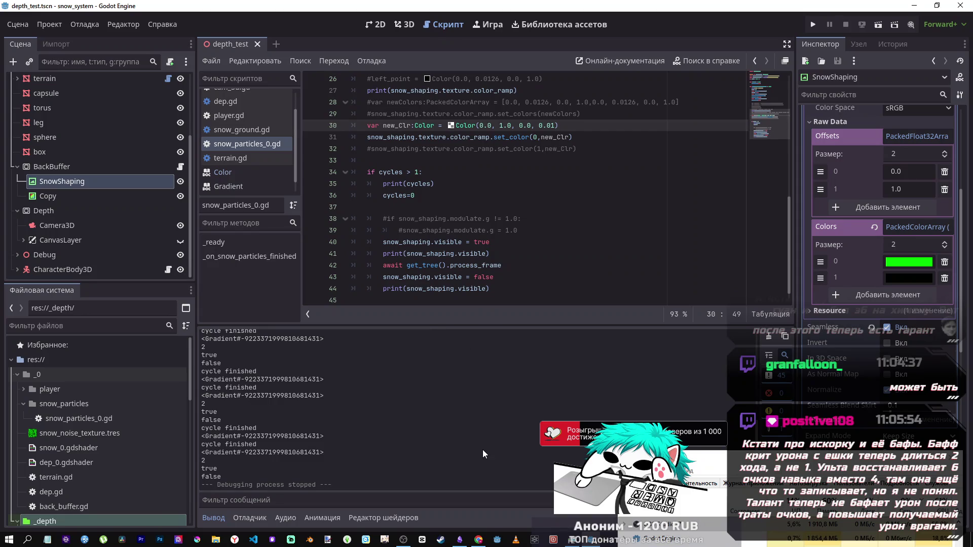
mouse_move(476, 543)
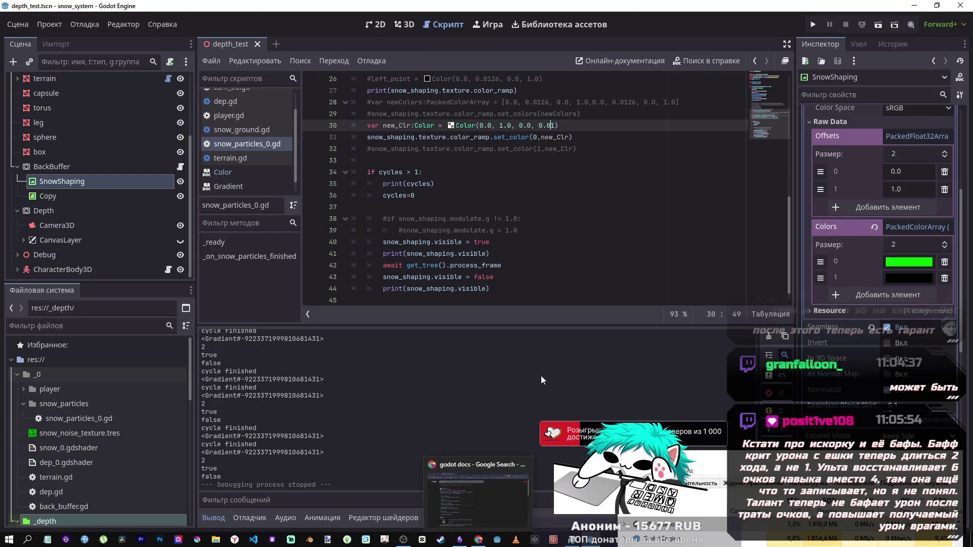
mouse_move(588, 543)
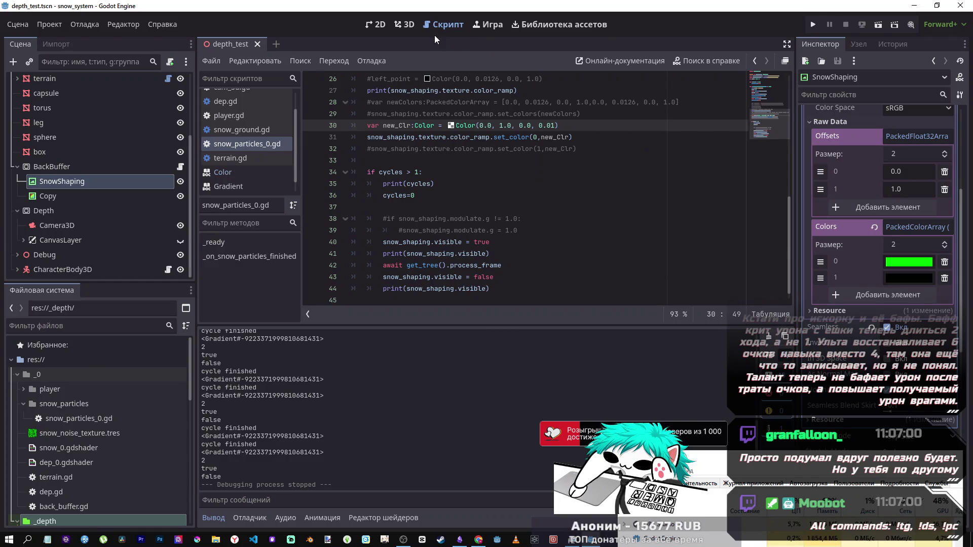
left_click(405, 24)
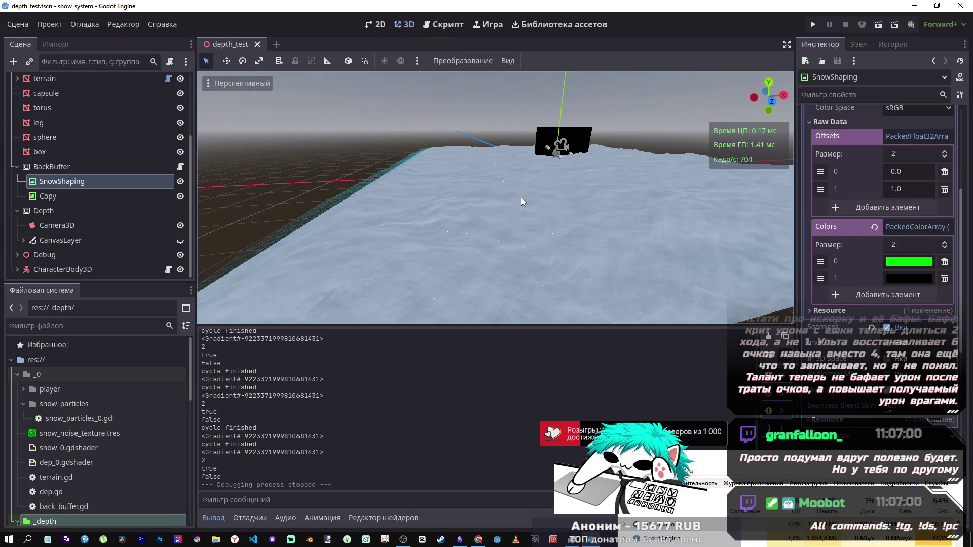
Step: Fly the 3D camera toward the black object and turn it to look across the penguin scene
mouse_move(507, 190)
left_mouse_down()
mouse_move(506, 152)
mouse_move(506, 194)
left_mouse_up()
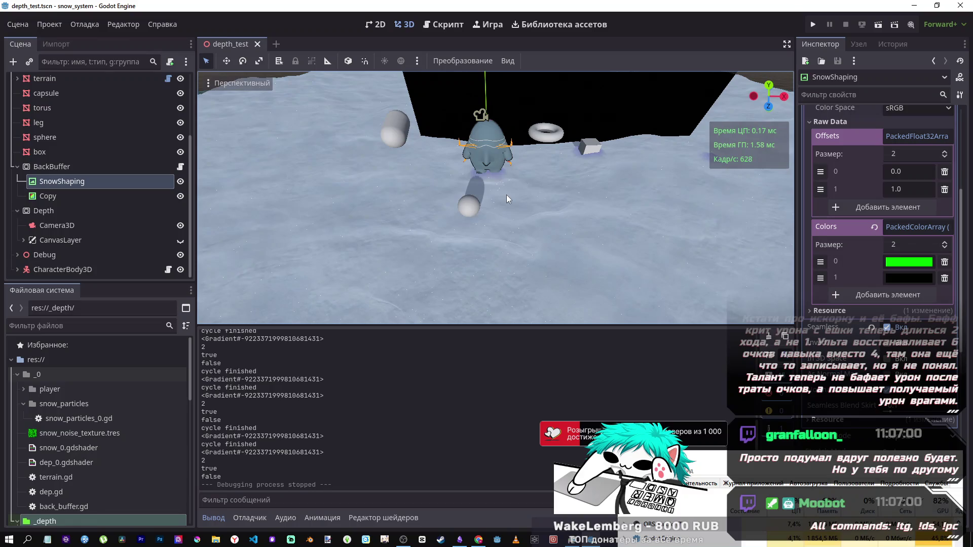
mouse_move(517, 172)
left_mouse_down()
mouse_move(578, 180)
mouse_move(540, 168)
left_mouse_up()
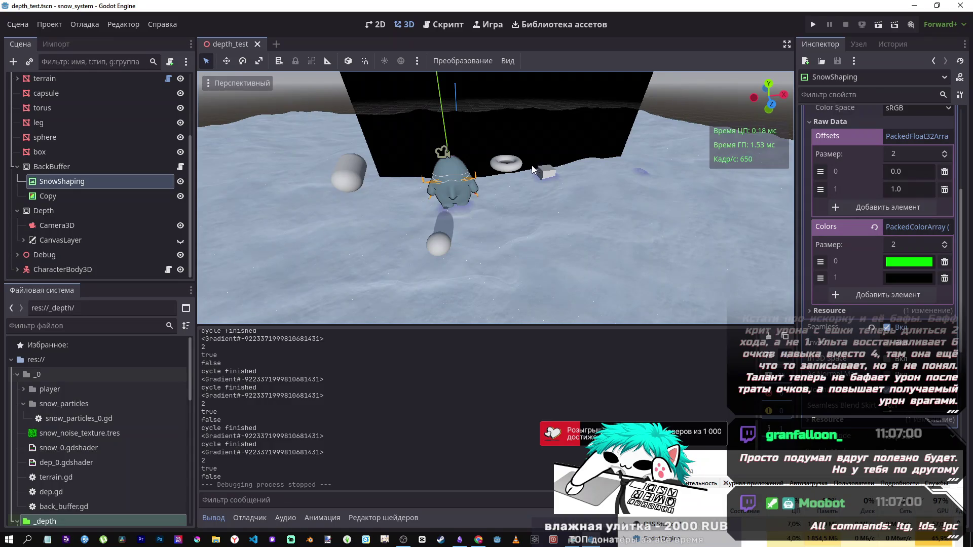
scroll(113, 203, "up", 3)
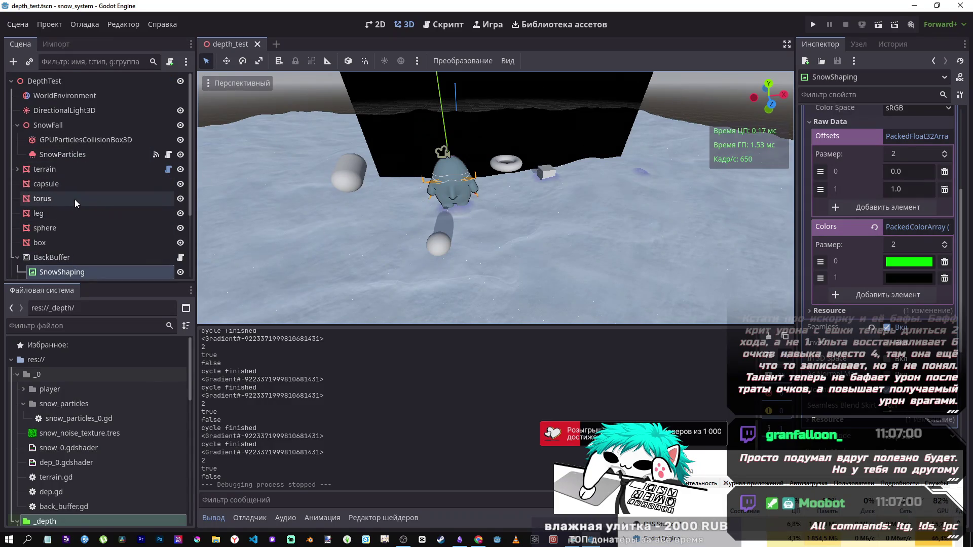
scroll(74, 199, "down", 3)
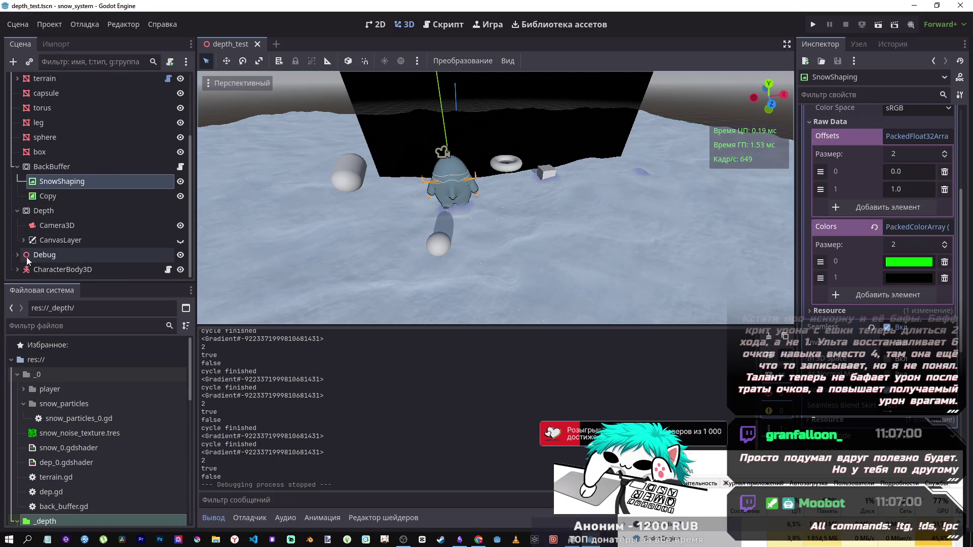
Step: Hide the Debug node and its view child so the black overlay disappears
left_click(180, 255)
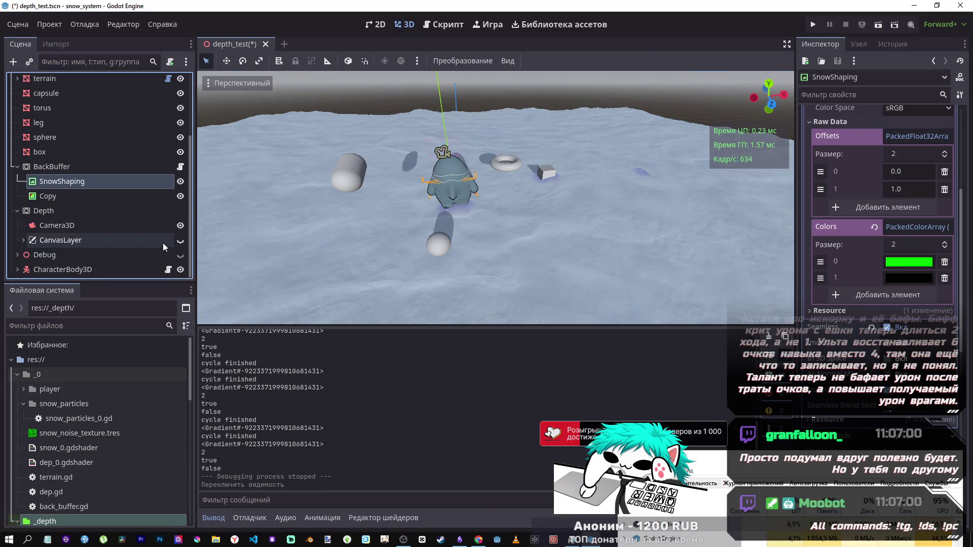
left_click(18, 255)
scroll(107, 254, "down", 2)
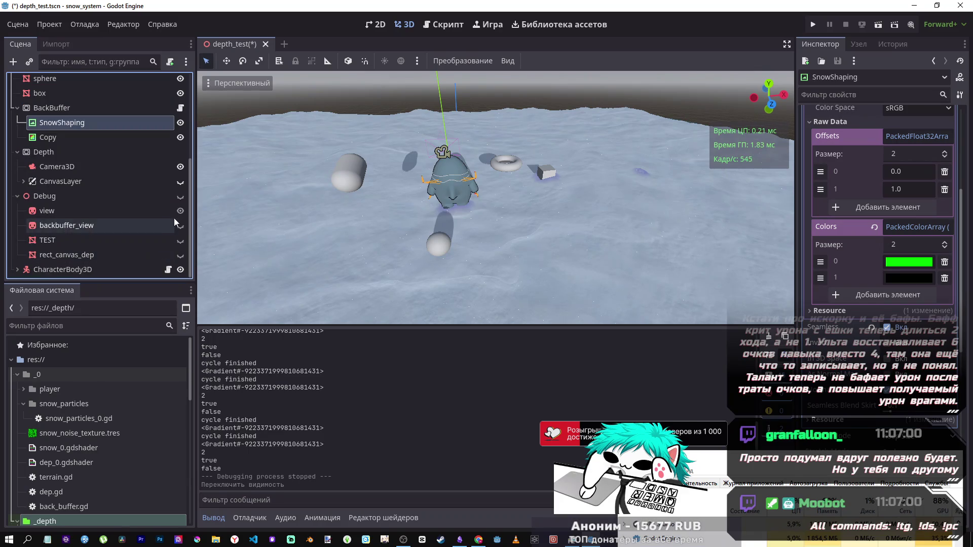
left_click(181, 204)
left_click(180, 205)
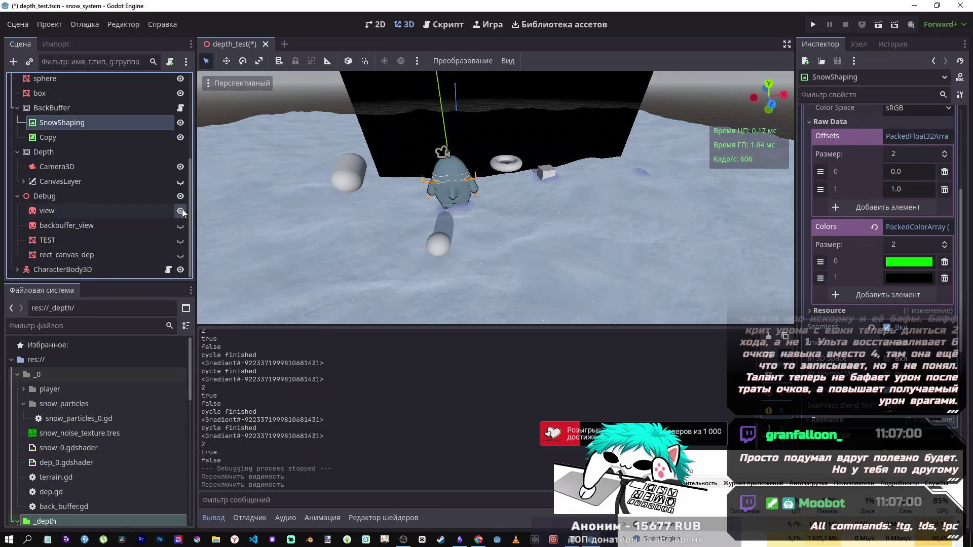
left_click(180, 204)
left_click(17, 197)
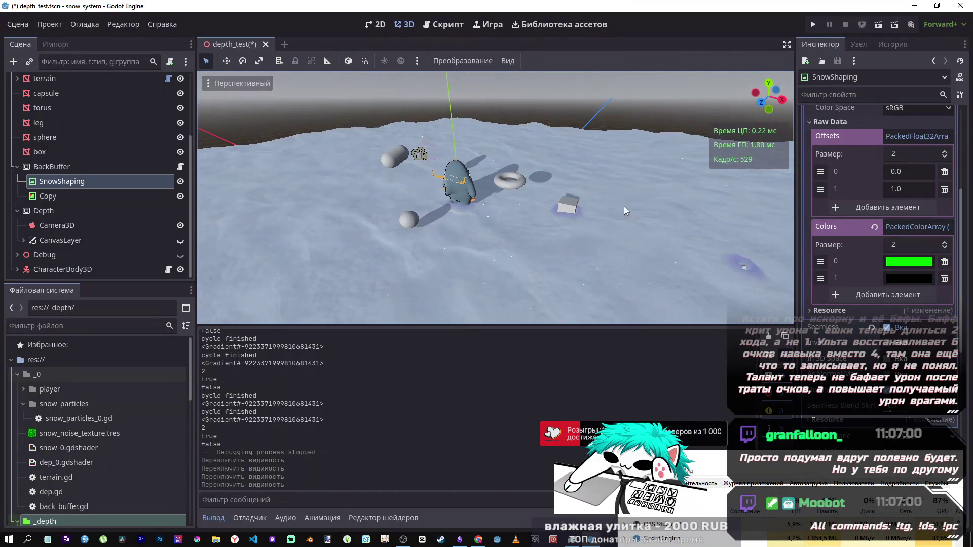
Step: Save the depth_test scene, collapse the Depth and BackBuffer nodes, and return to snow_particles_0.gd
key("ctrl+s")
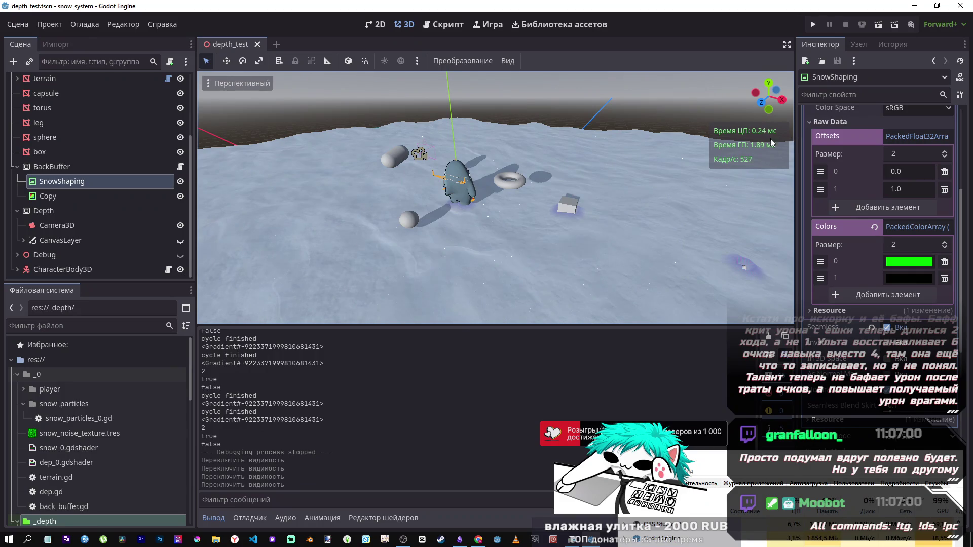
left_click(17, 211)
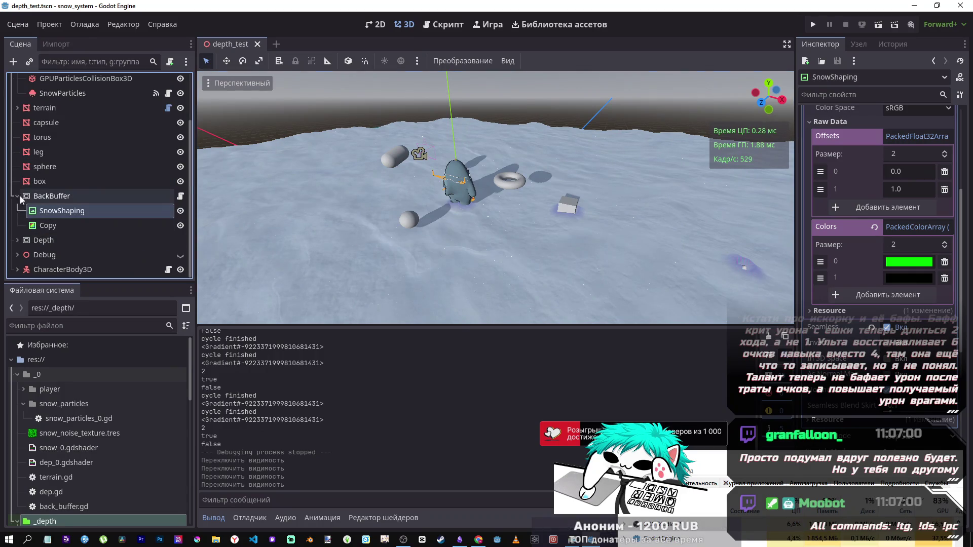
left_click(18, 197)
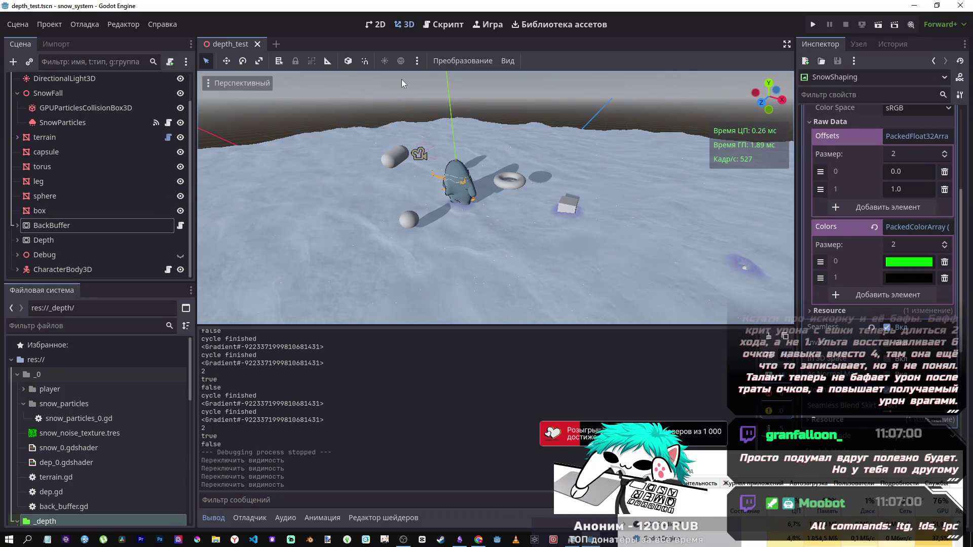
left_click(437, 27)
scroll(507, 202, "up", 3)
Step: Collapse the gradient's Colors array in the script, then switch to 3D and run the current scene
left_click(527, 231)
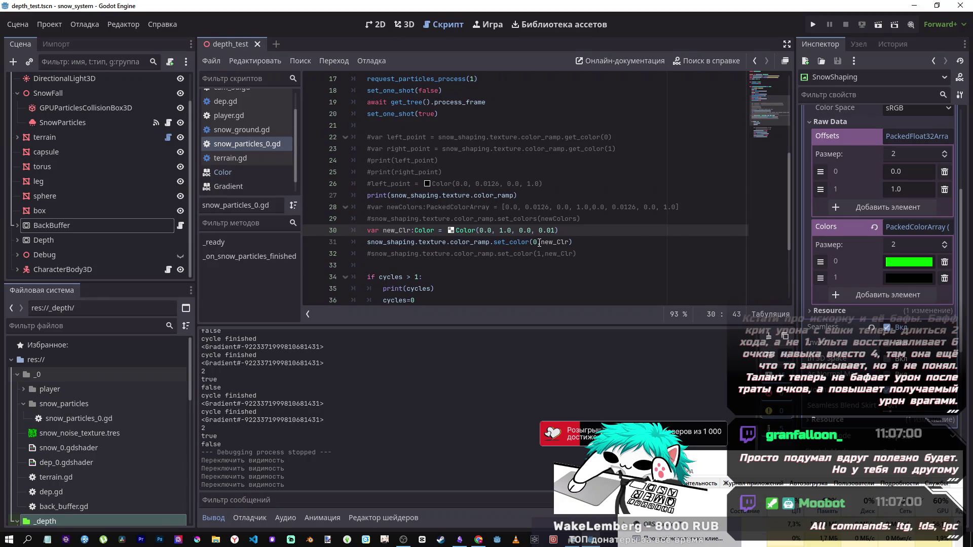
left_click(918, 227)
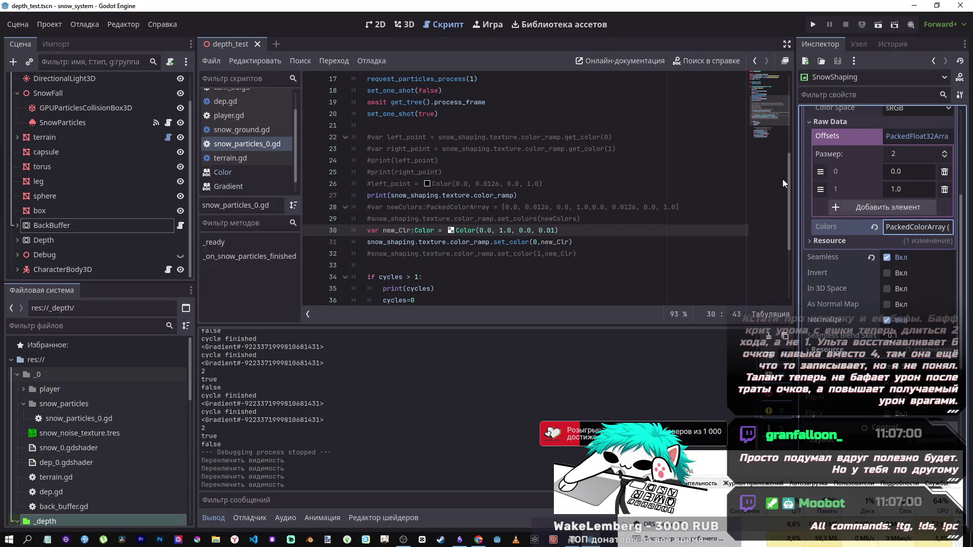
scroll(512, 191, "up", 5)
scroll(641, 147, "down", 5)
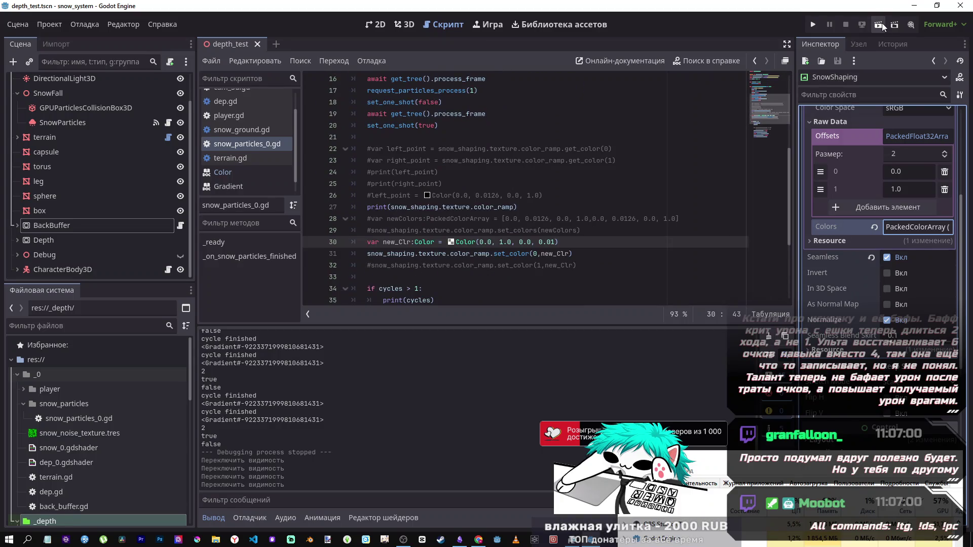
left_click(417, 28)
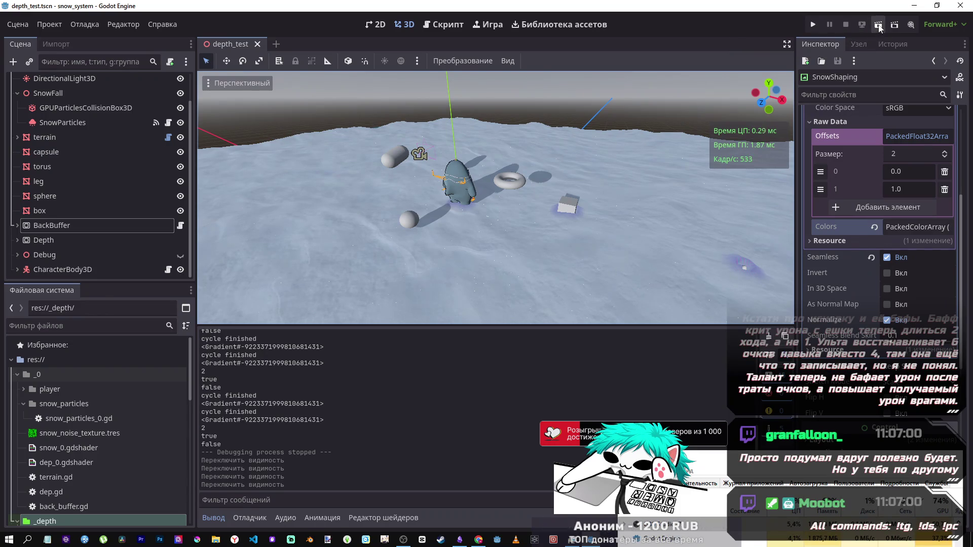
left_click(878, 25)
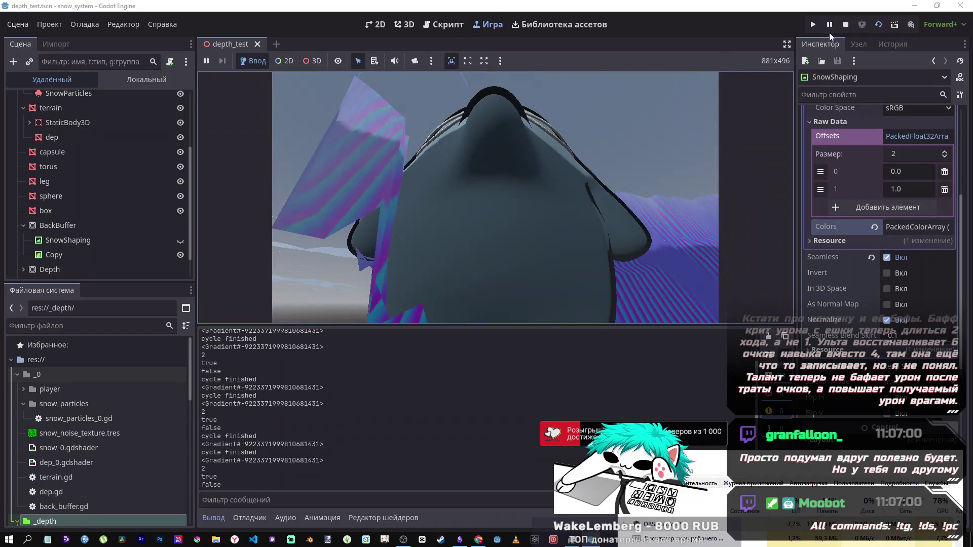
Step: Stop the running scene and go back to the snow_particles_0.gd script
left_click(845, 25)
left_click(451, 25)
Step: Comment out line 42's await get_tree().process_frame with Ctrl+K, then run and stop the scene
scroll(499, 251, "down", 4)
left_click(499, 251)
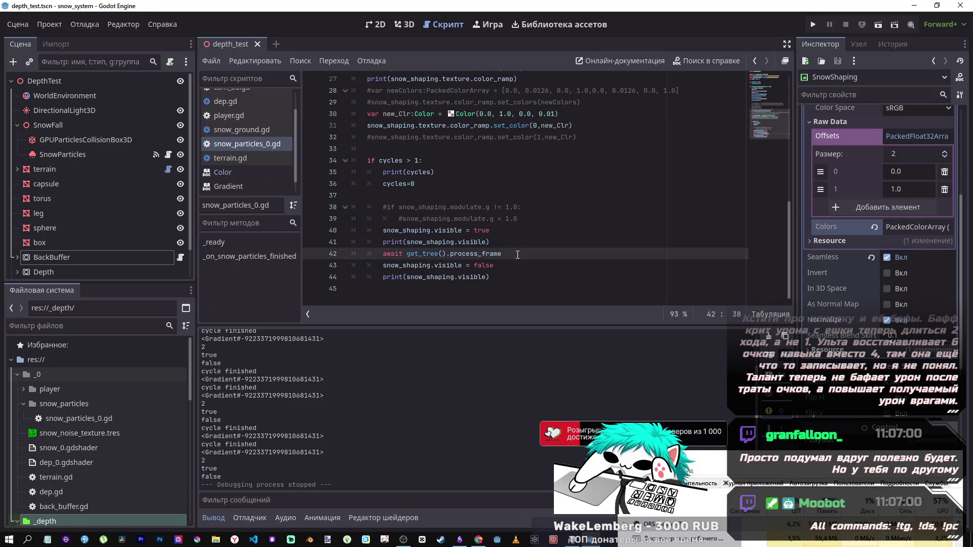
key("ctrl+k")
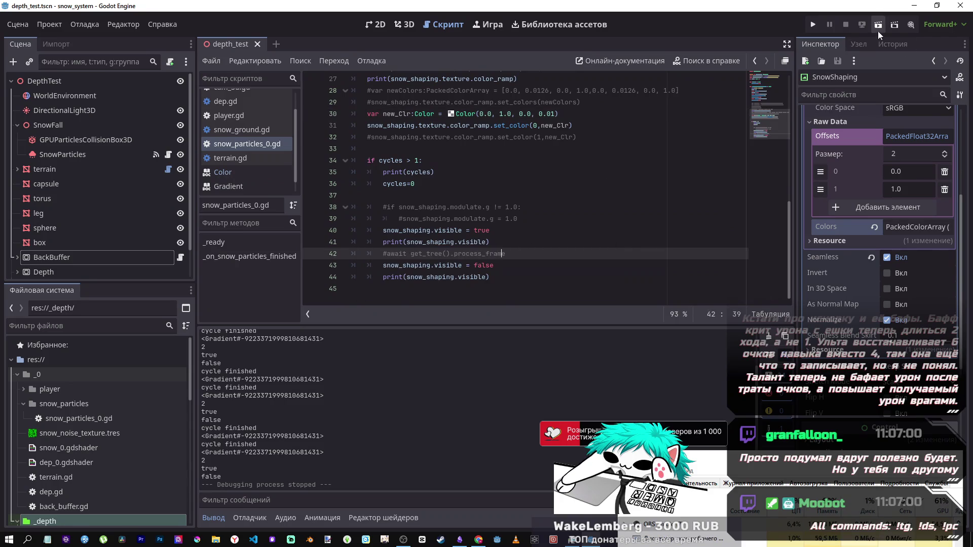
left_click(879, 26)
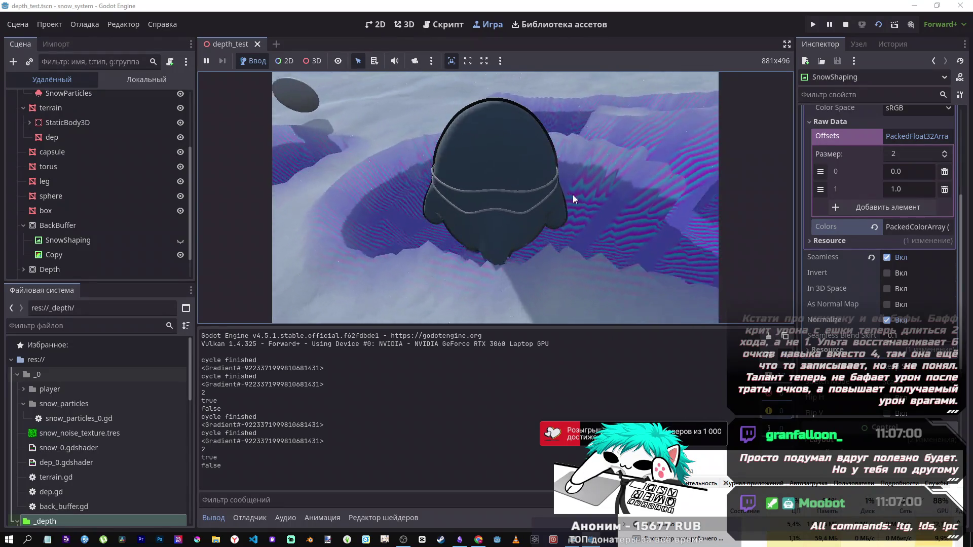
left_click(845, 24)
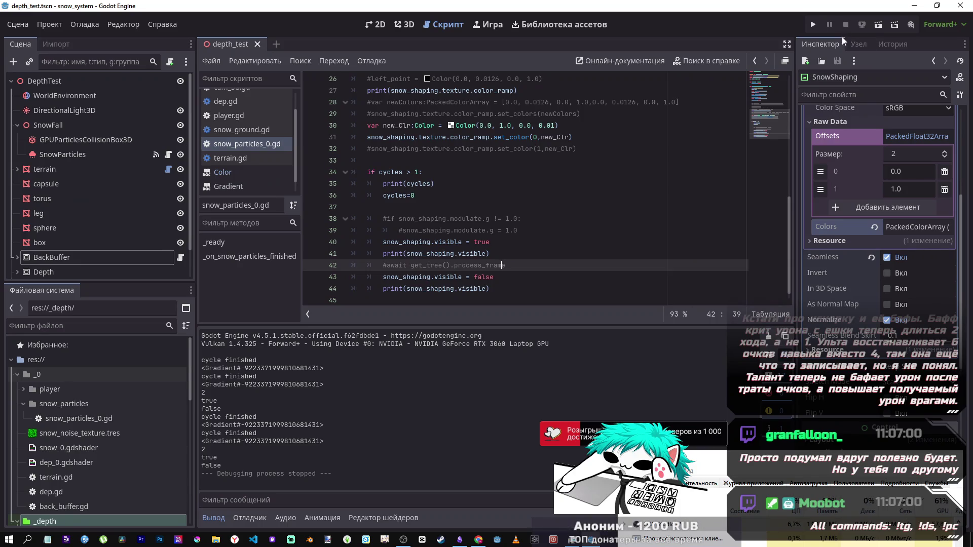
Step: Select the two commented-out modulate lines 38–39 and delete them
left_click(541, 241)
left_click(541, 230)
left_click(542, 222)
left_click_drag(542, 229, 334, 206)
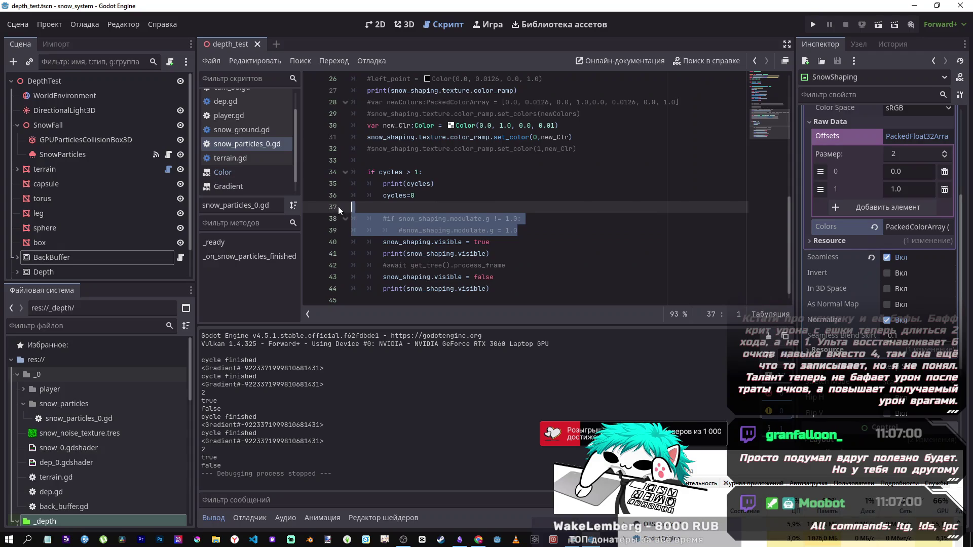
key("Delete")
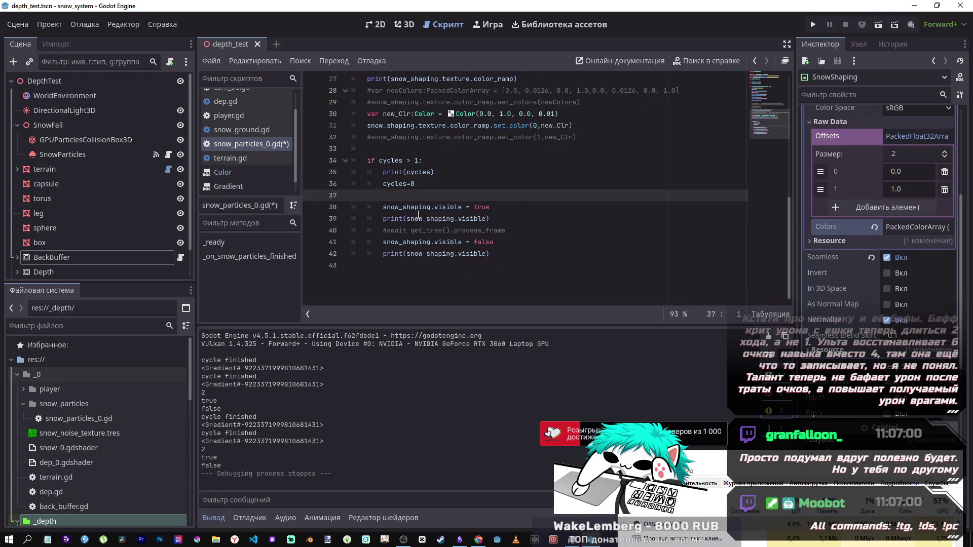
Step: Save snow_particles_0.gd and put the caret back on lines 40 and 39
mouse_move(420, 215)
key("ctrl+s")
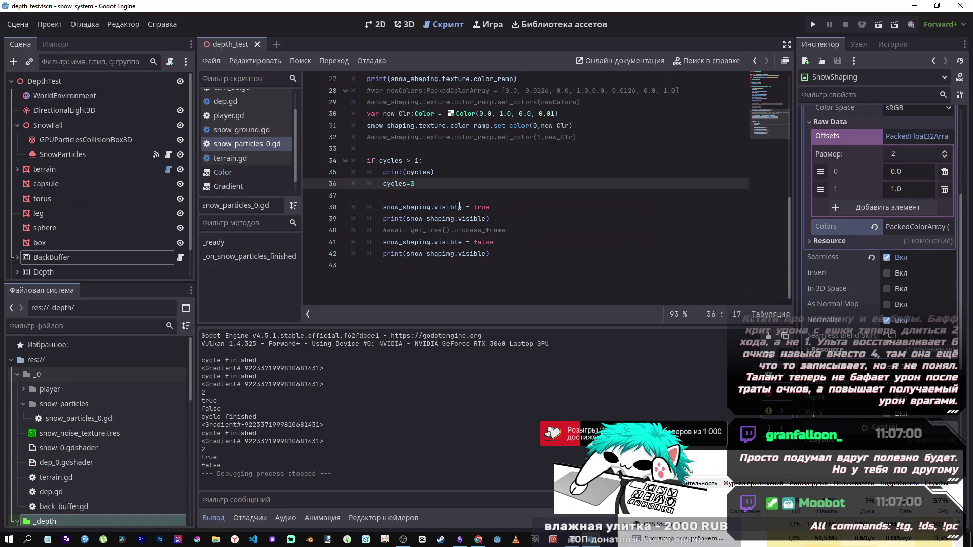
left_click(506, 231)
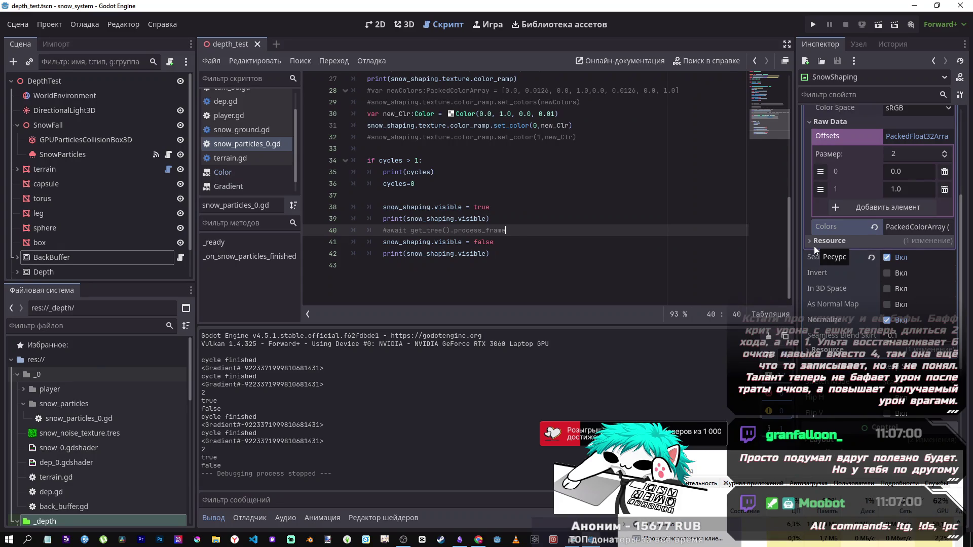
left_click(527, 218)
left_click(521, 195)
scroll(521, 195, "up", 3)
scroll(520, 195, "down", 2)
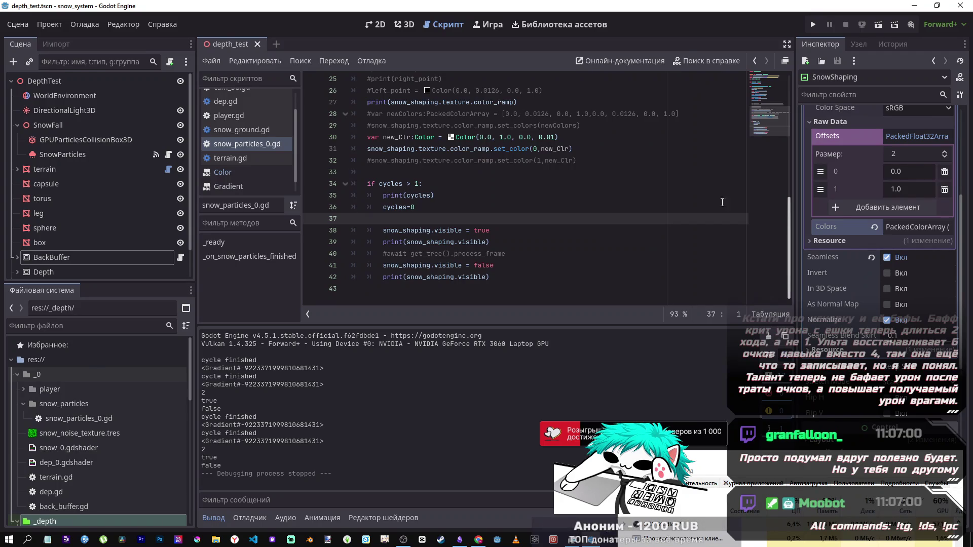
scroll(842, 288, "down", 5)
scroll(844, 285, "up", 5)
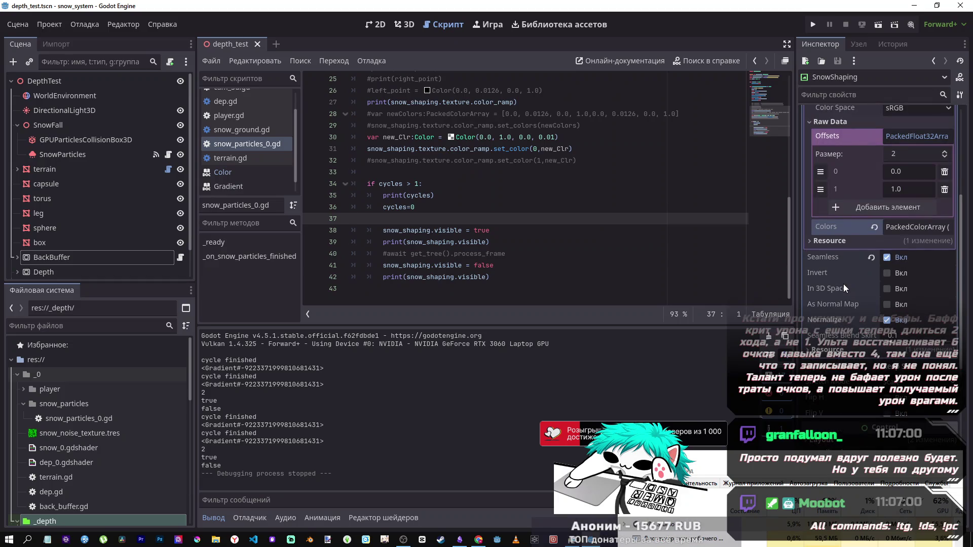
scroll(880, 281, "up", 3)
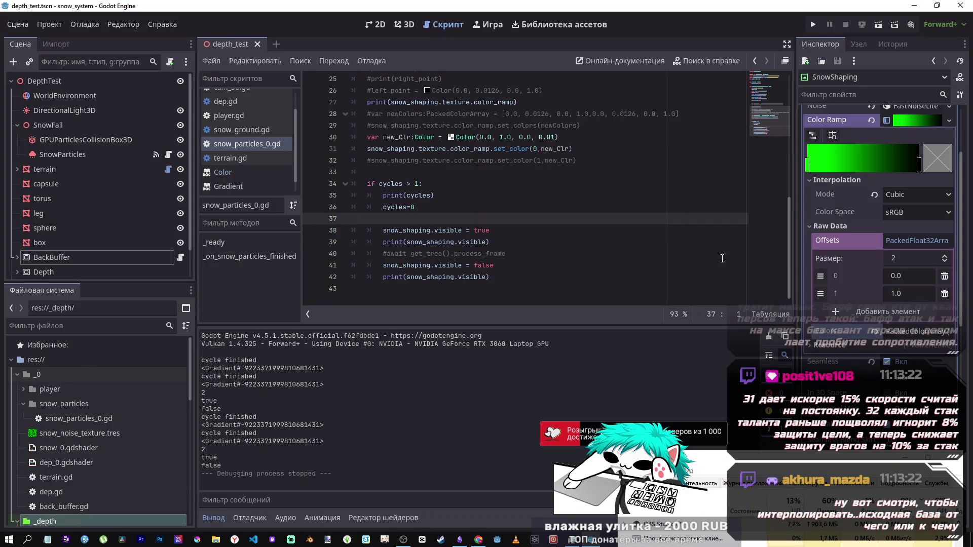
scroll(125, 226, "down", 2)
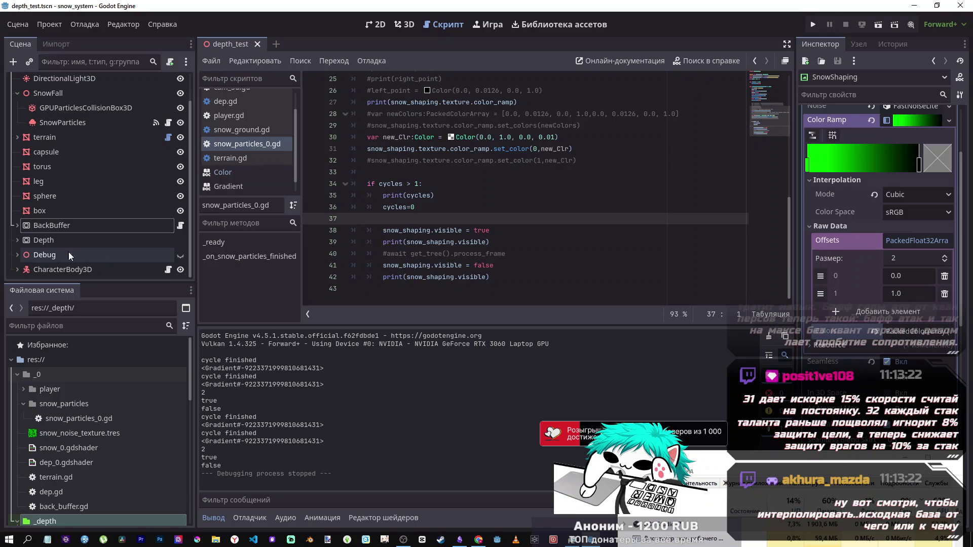
Step: Expand BackBuffer to list SnowShaping and Copy, view 3D, then return to the script's line 39
left_click(17, 226)
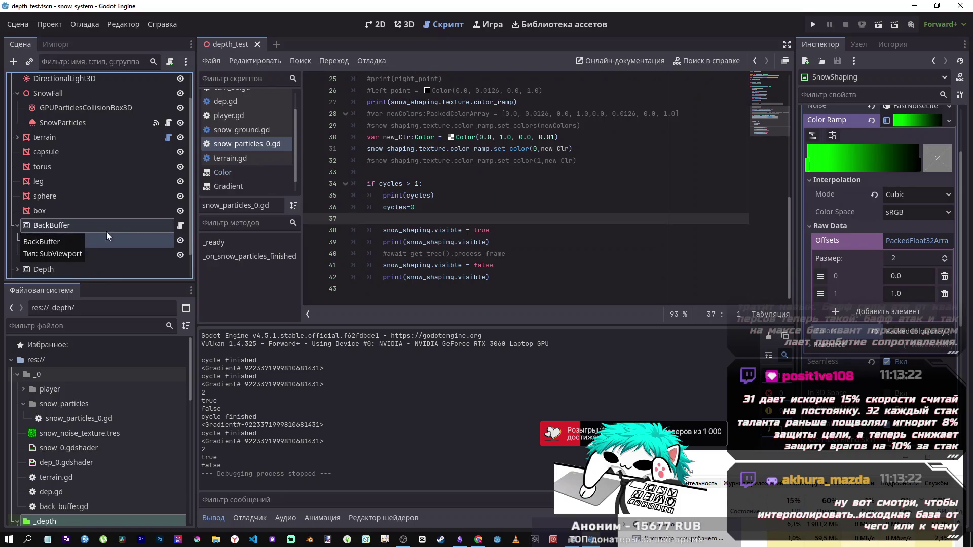
left_click(405, 26)
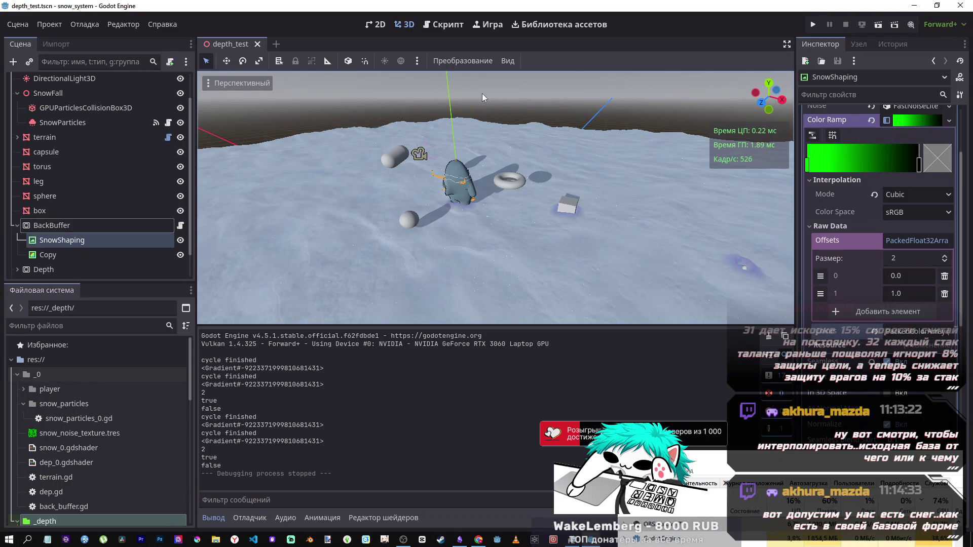
left_click(451, 32)
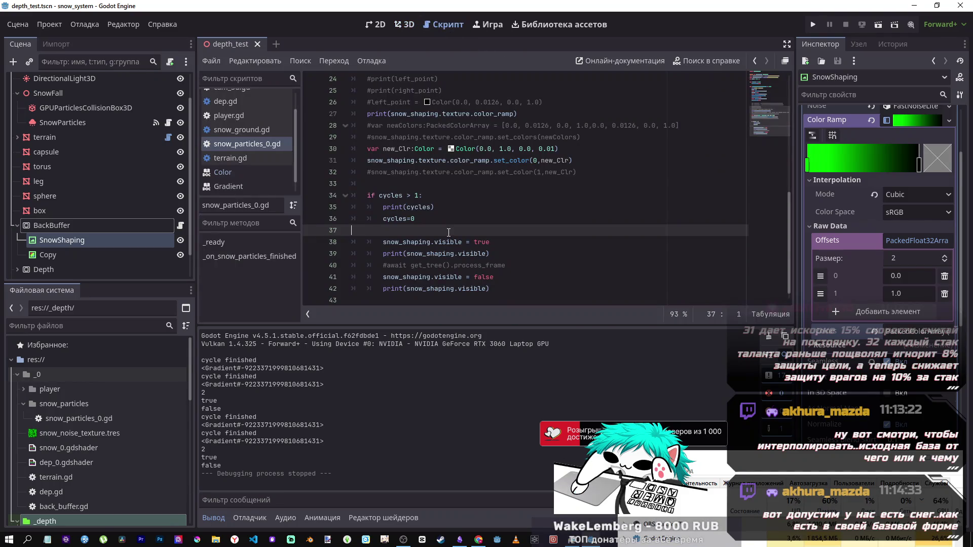
left_click(518, 255)
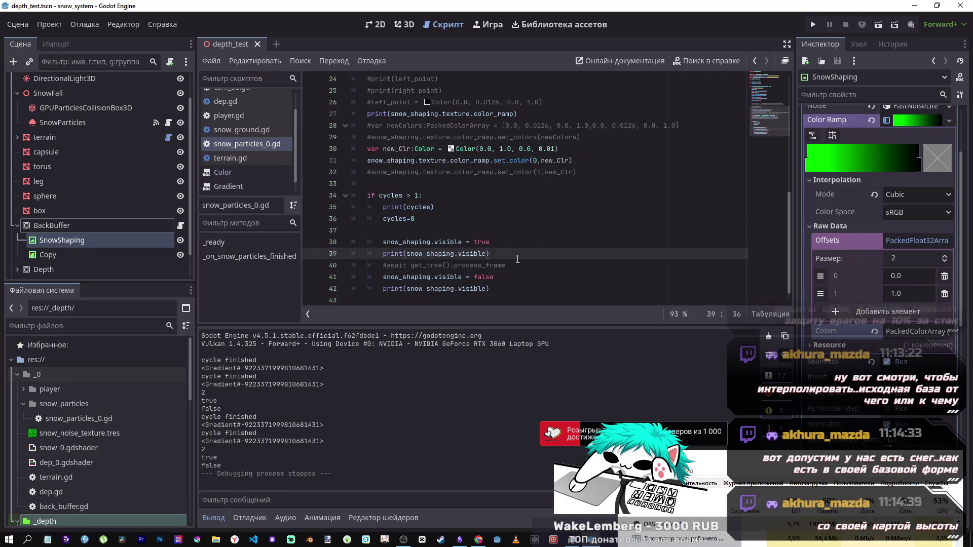
left_click(692, 61)
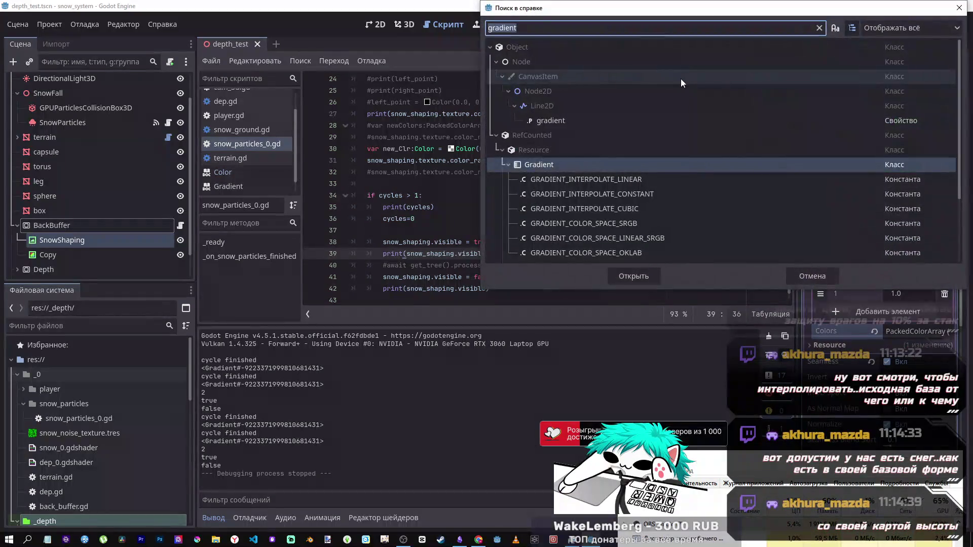
type("ler")
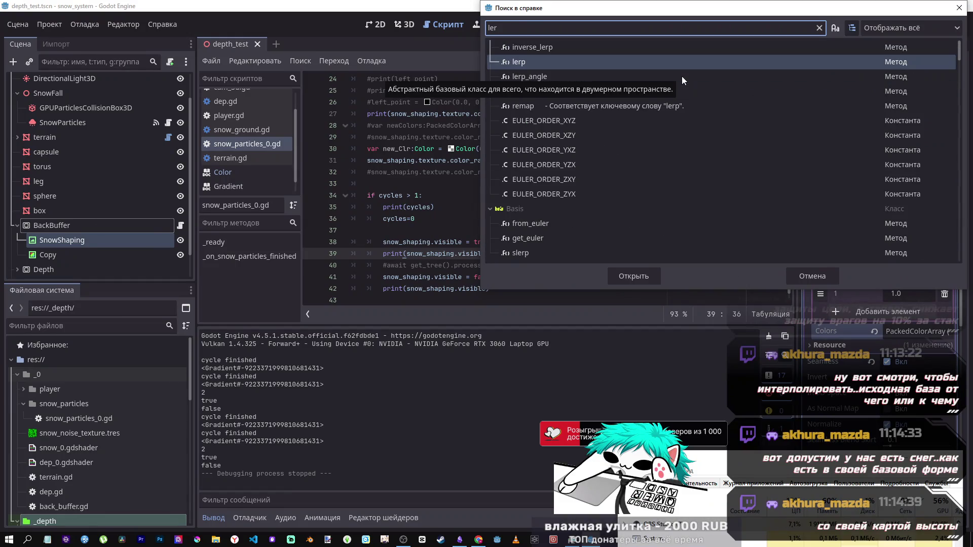
type("p")
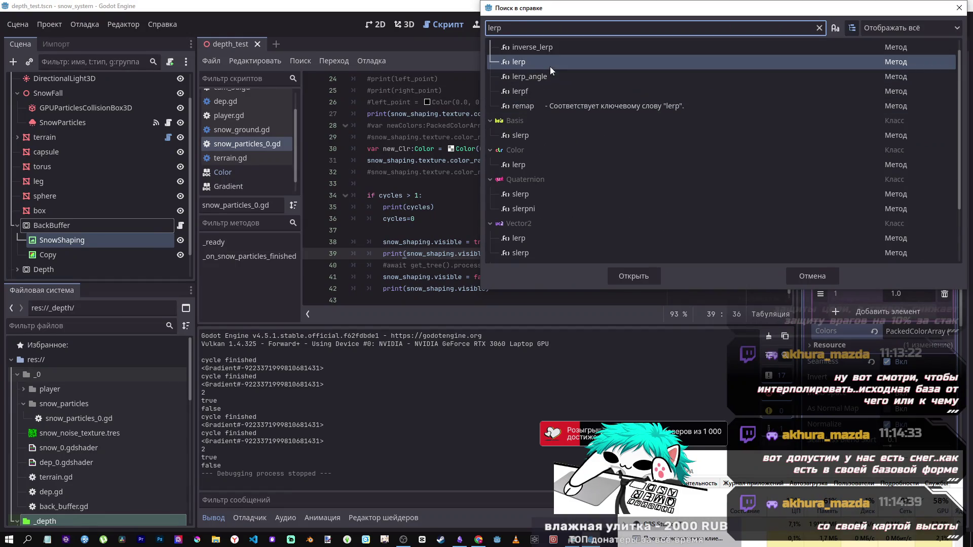
double_click(550, 59)
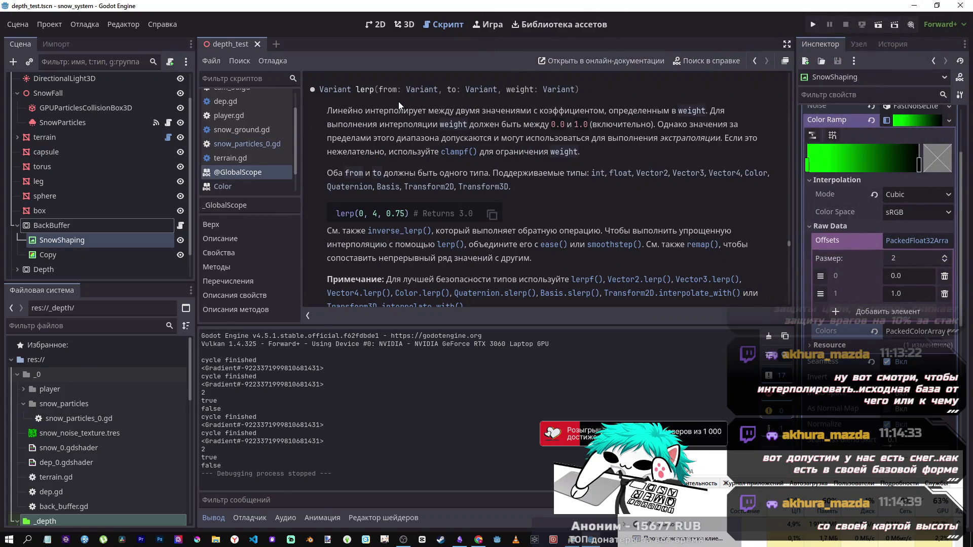
left_click(249, 145)
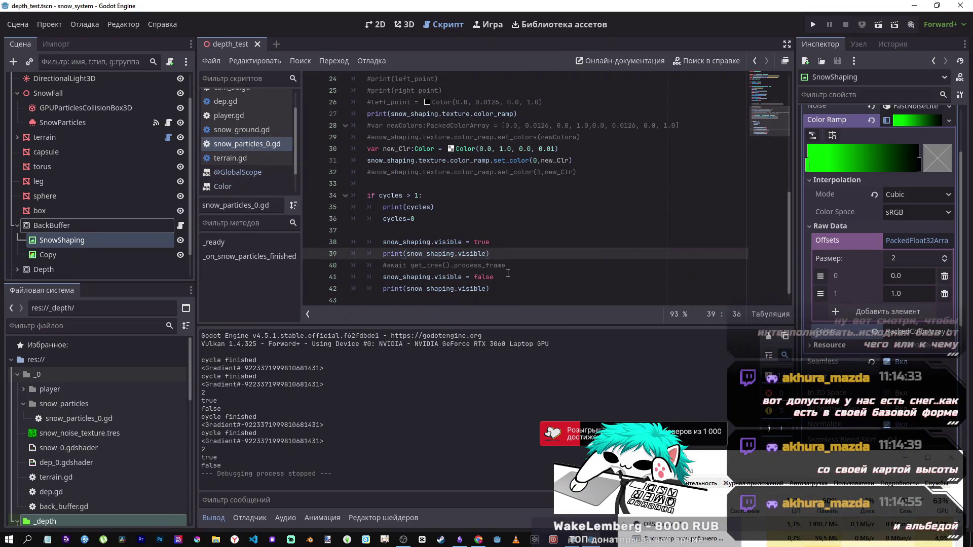
mouse_move(508, 273)
left_mouse_down()
mouse_move(431, 277)
mouse_move(392, 252)
left_mouse_up()
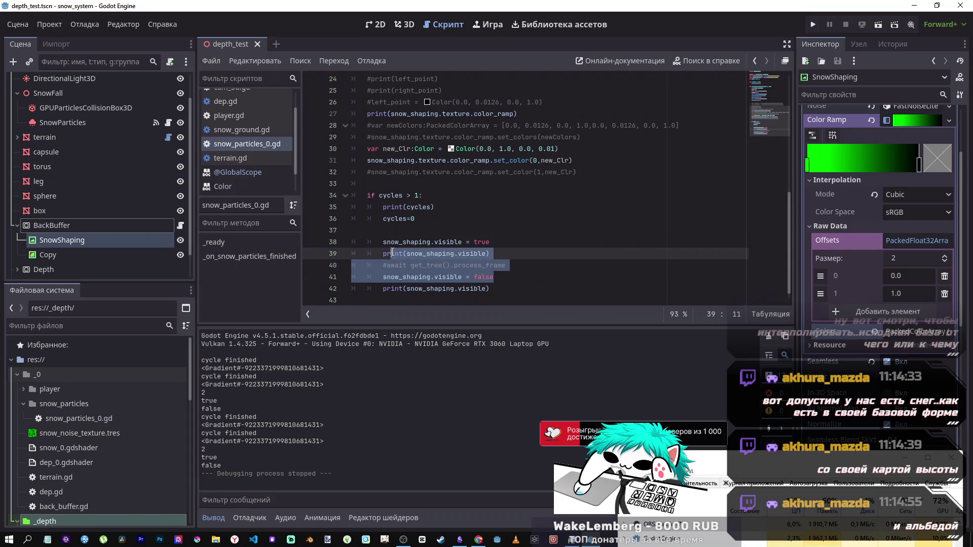
mouse_move(393, 252)
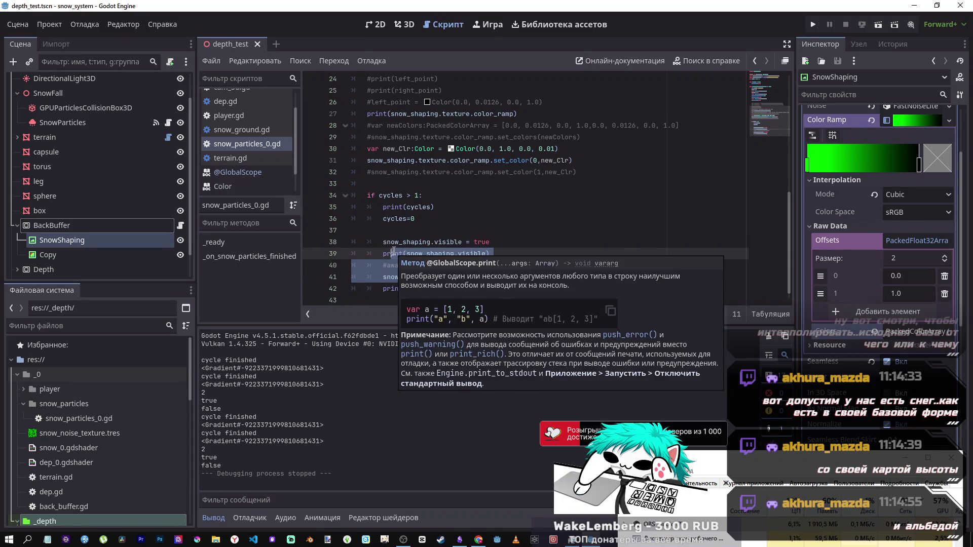
left_click(393, 251)
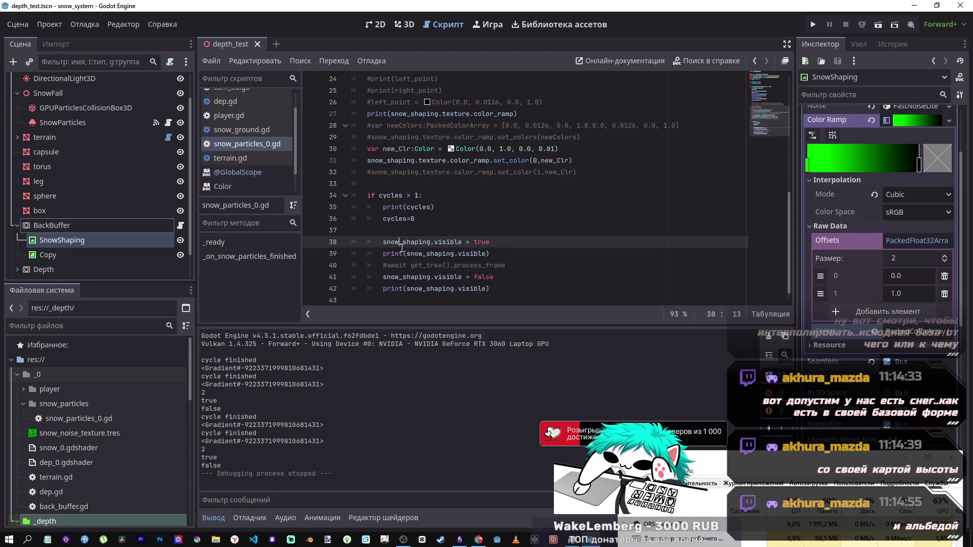
left_click(435, 277)
type("ser")
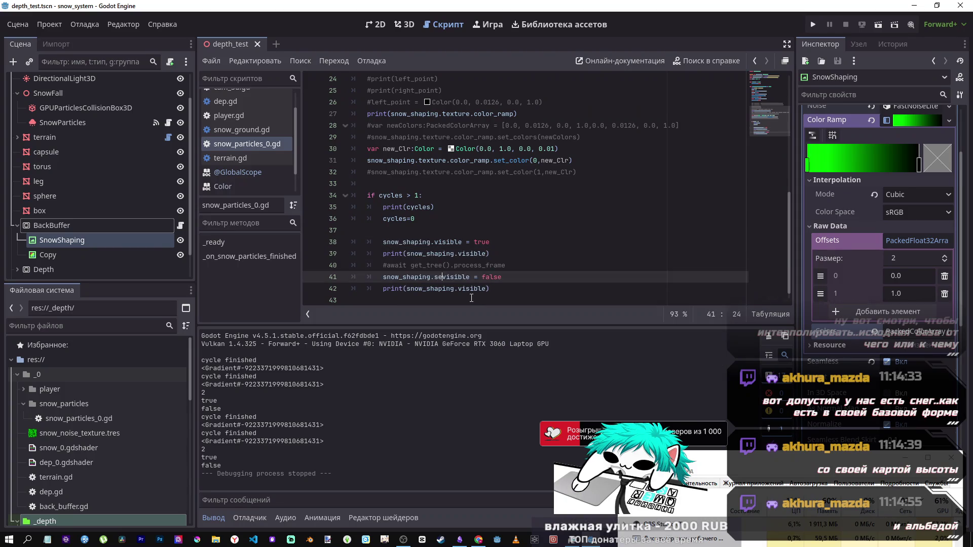
key("BackSpace")
type("t_")
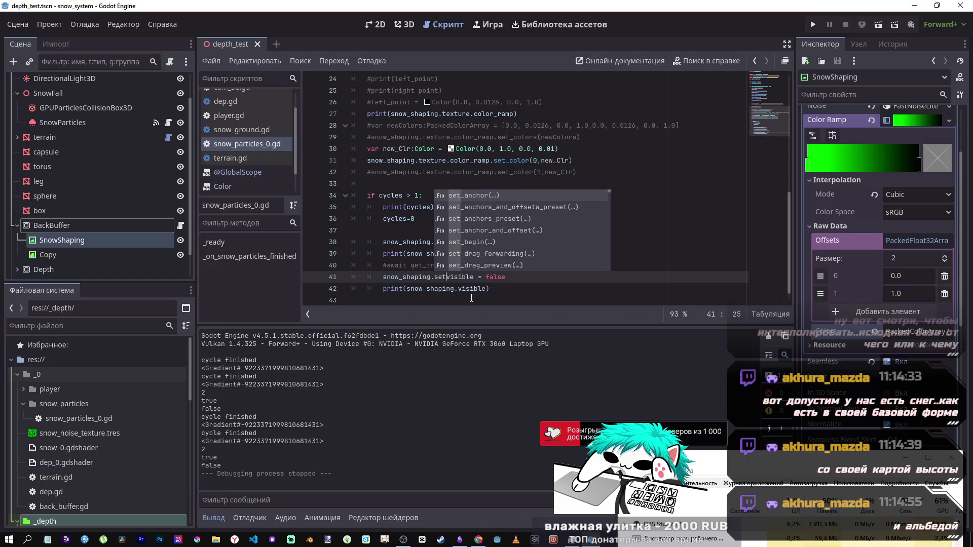
left_click(471, 276)
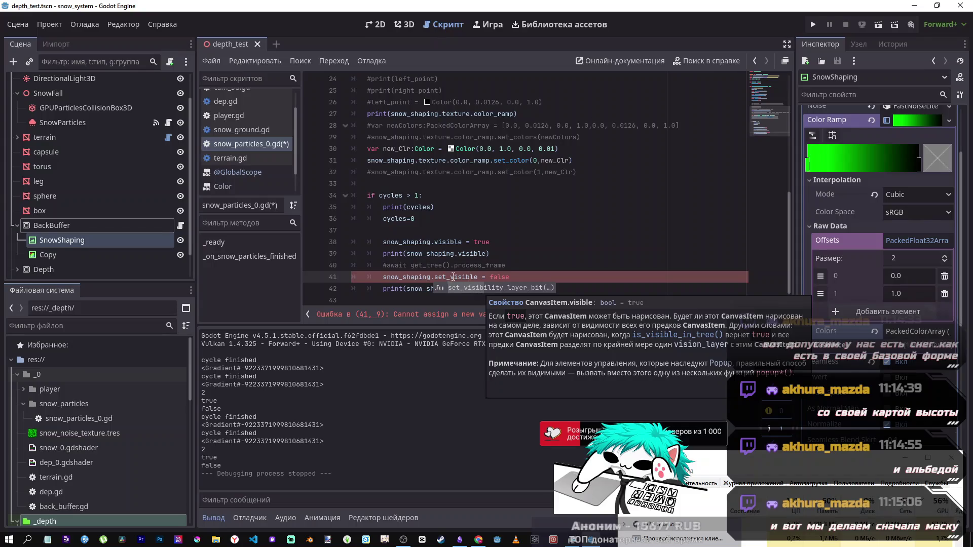
left_click(451, 278)
key("BackSpace")
key("BackSpace")
type("rt")
key("BackSpace")
key("BackSpace")
key("BackSpace")
key("ctrl+s")
left_click(455, 276)
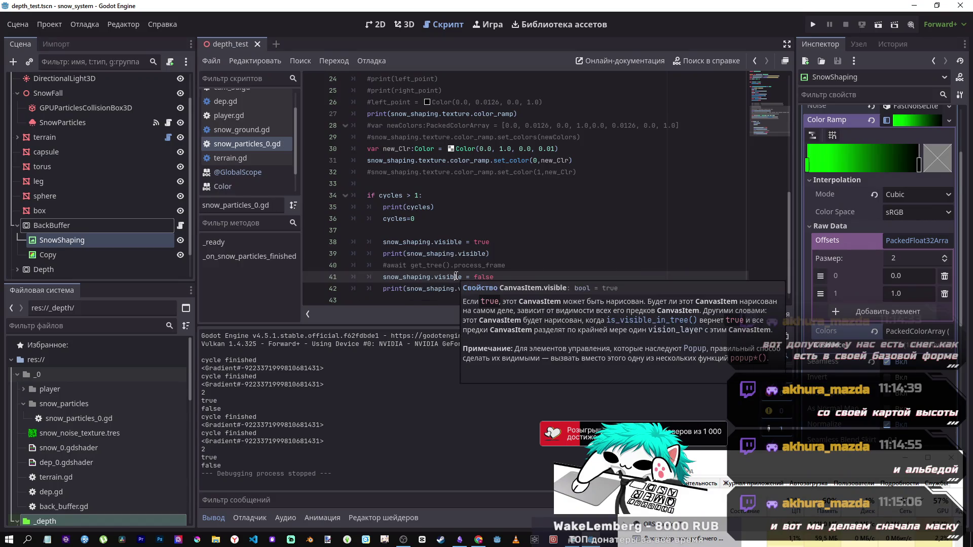
left_click(448, 232)
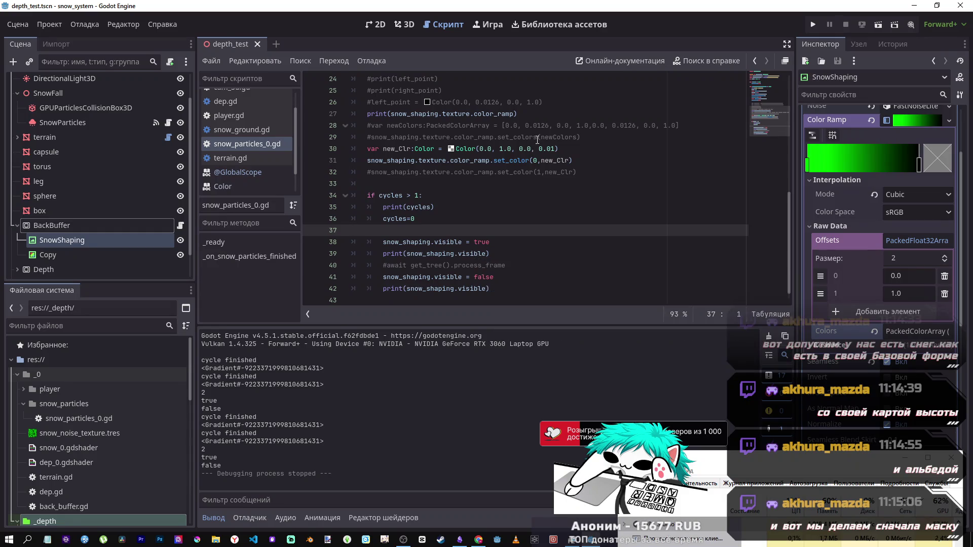
left_click_drag(555, 148, 548, 149)
type("0")
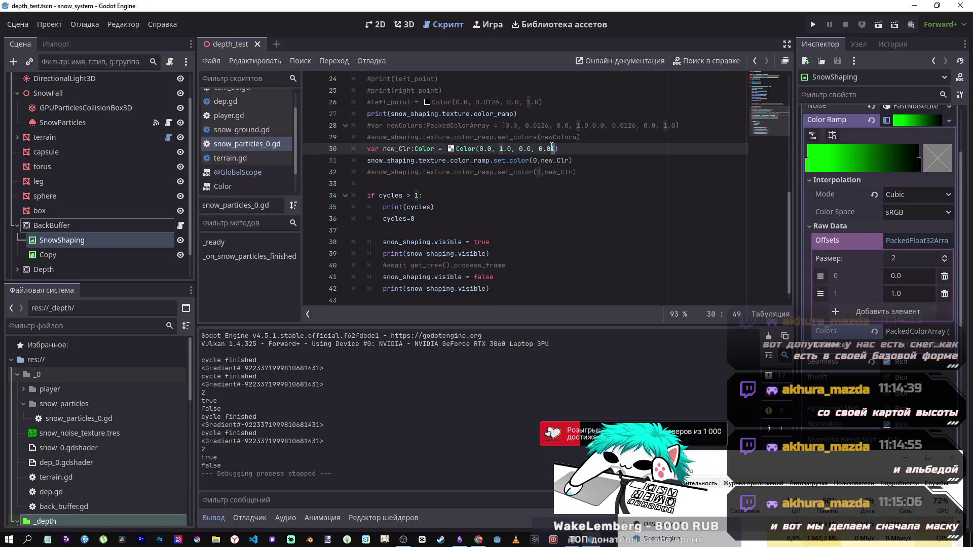
type("1")
left_click_drag(558, 149, 367, 149)
key("End")
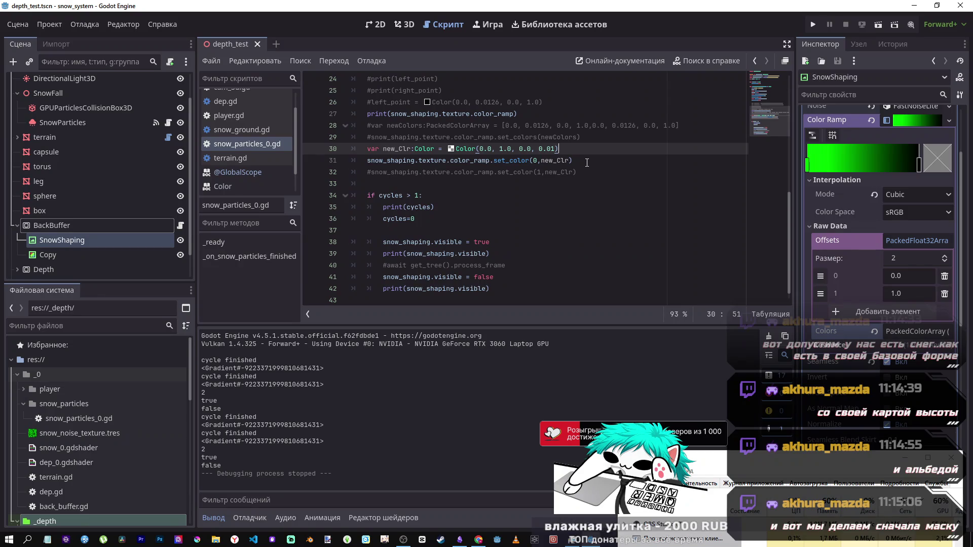
mouse_move(587, 162)
left_mouse_down()
mouse_move(522, 161)
mouse_move(531, 161)
left_mouse_up()
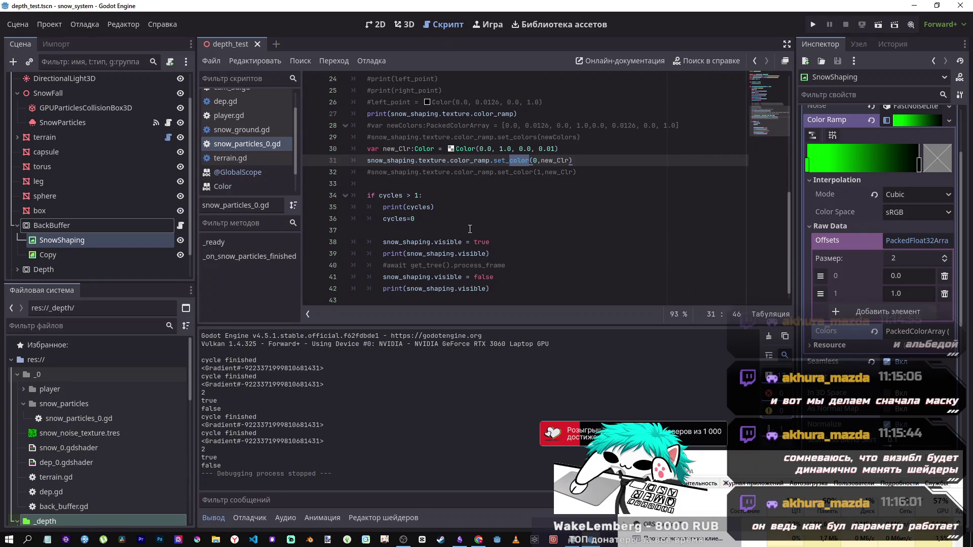
Step: Comment out the visibility-toggling lines 38–42 in the if block
left_click(476, 241)
left_click(447, 277)
mouse_move(489, 288)
left_mouse_down()
mouse_move(471, 242)
mouse_move(384, 242)
left_mouse_up()
key("ctrl+k")
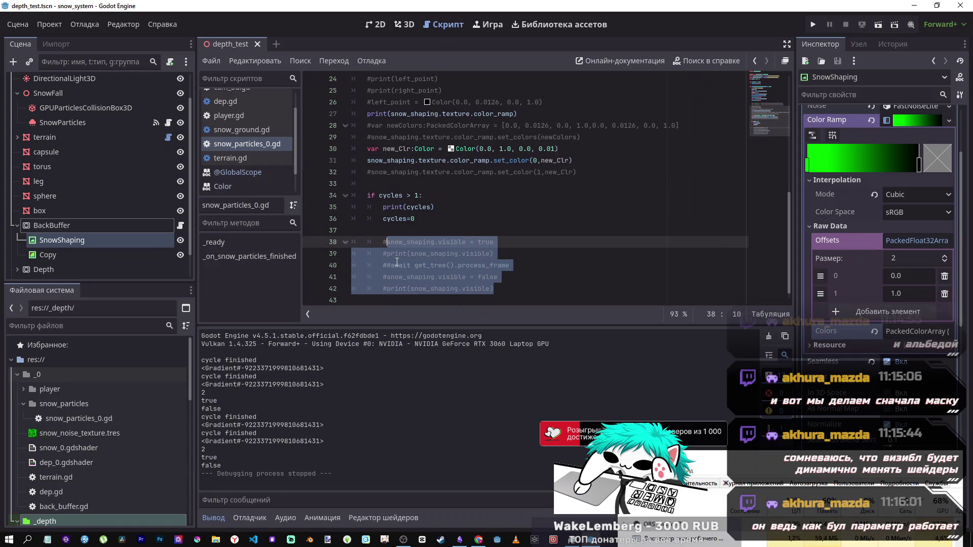
Step: Insert an empty lerp() call on a new line above them and collapse the ramp's Offsets array
left_click(425, 234)
key("Return")
type("ler")
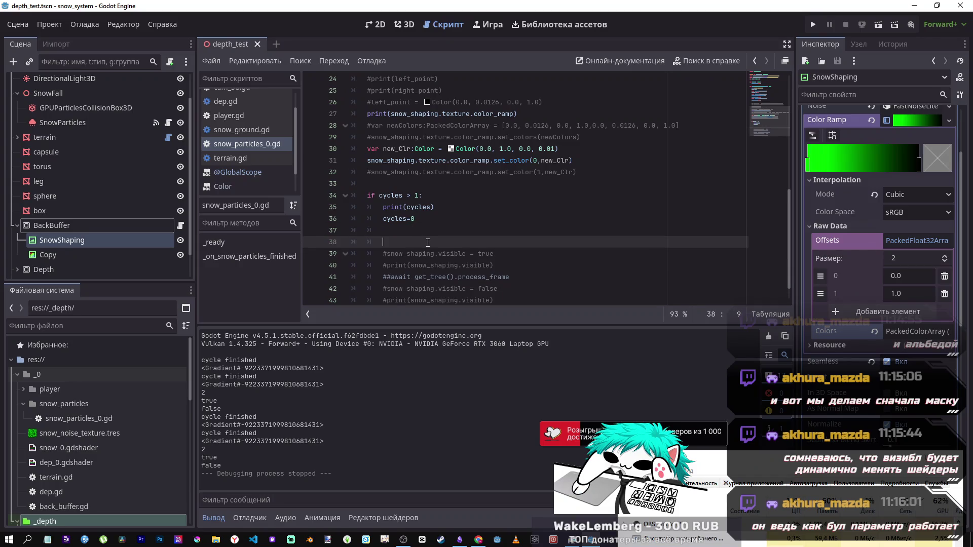
type("p")
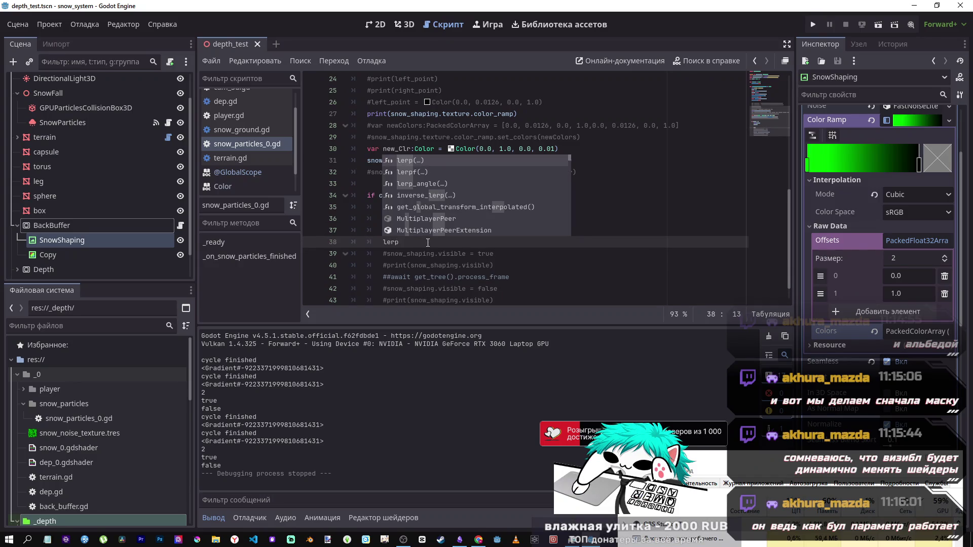
key("Return")
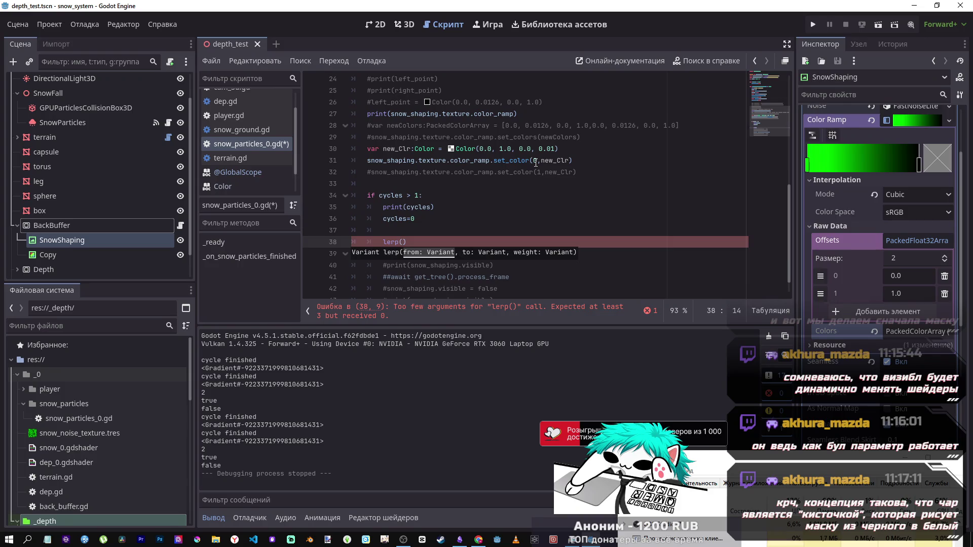
left_click_drag(514, 161, 477, 160)
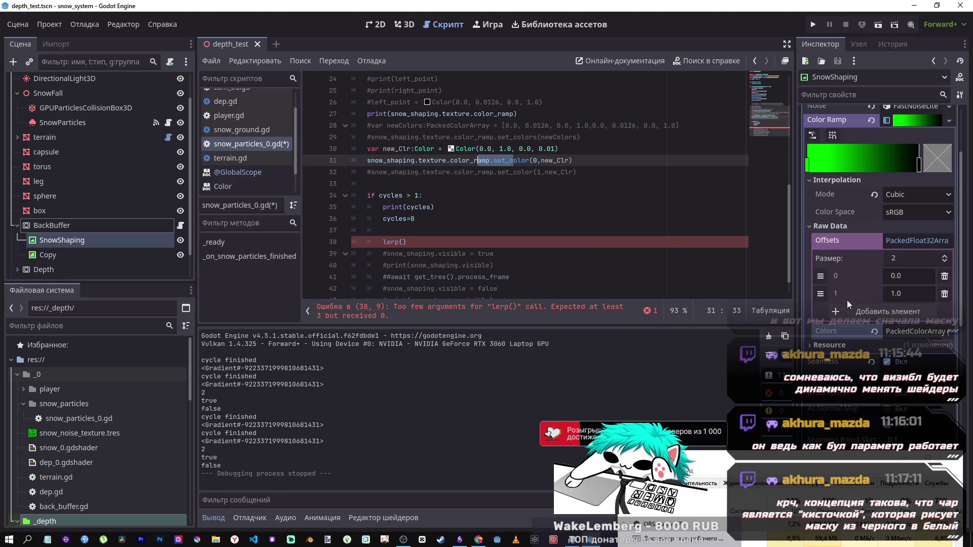
left_click(897, 241)
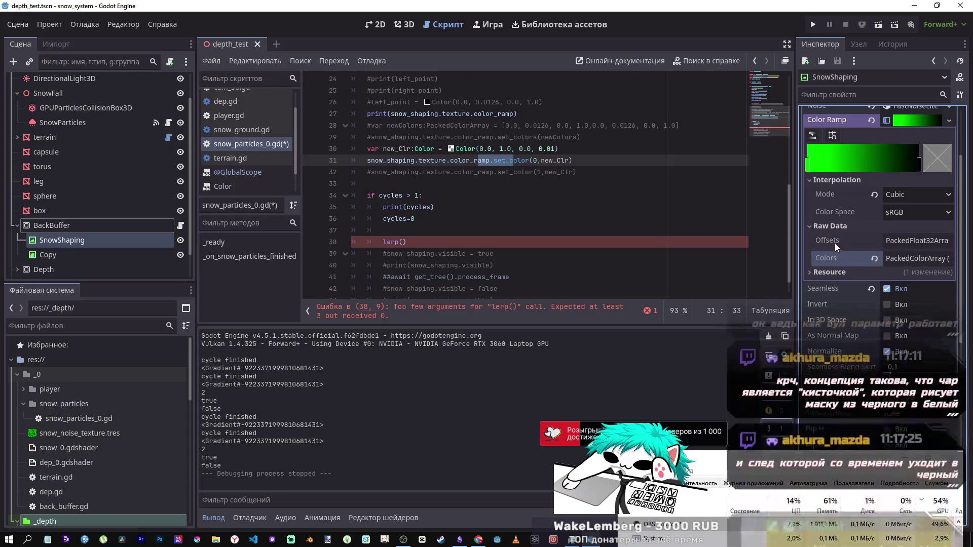
Step: Expand the color ramp's Colors array, then inspect new_Clr and its alpha value on lines 30–31
left_click(903, 259)
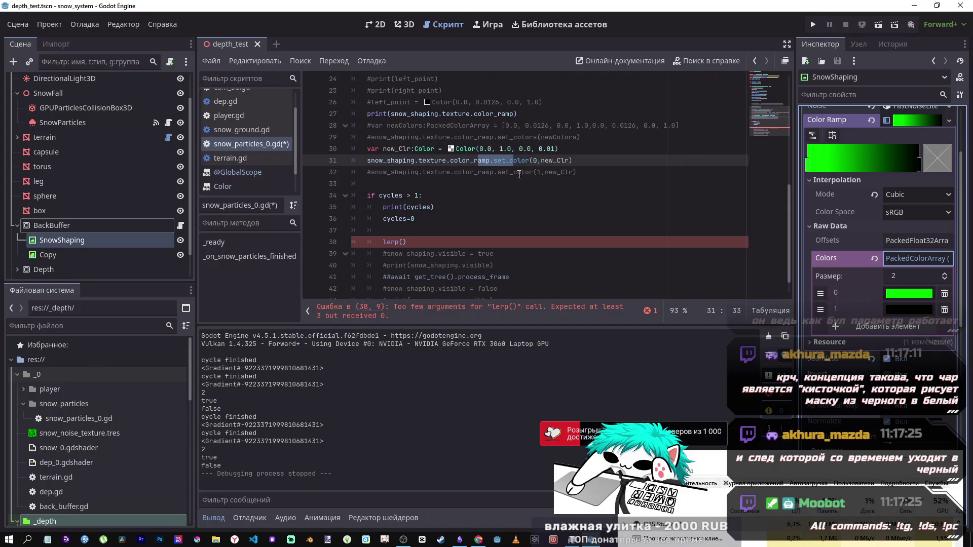
double_click(555, 161)
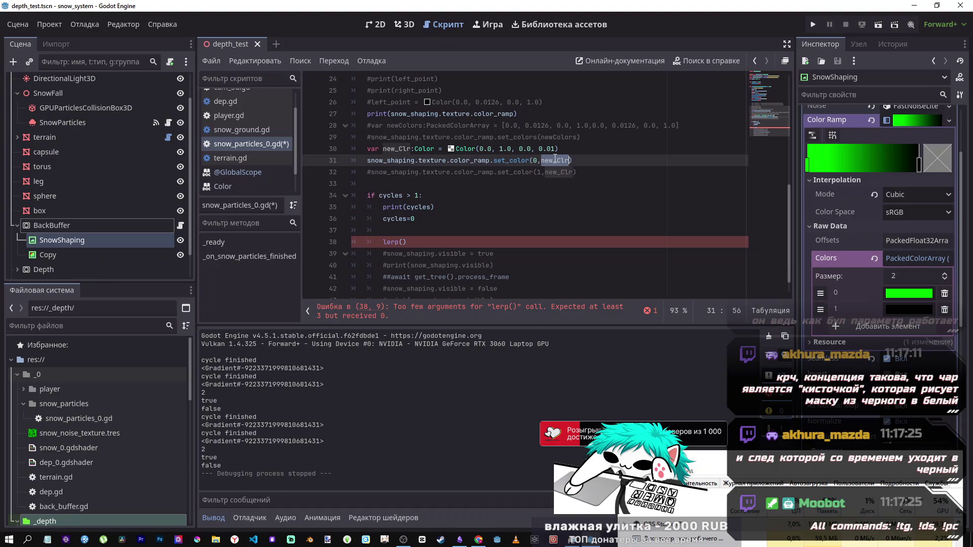
left_click(471, 165)
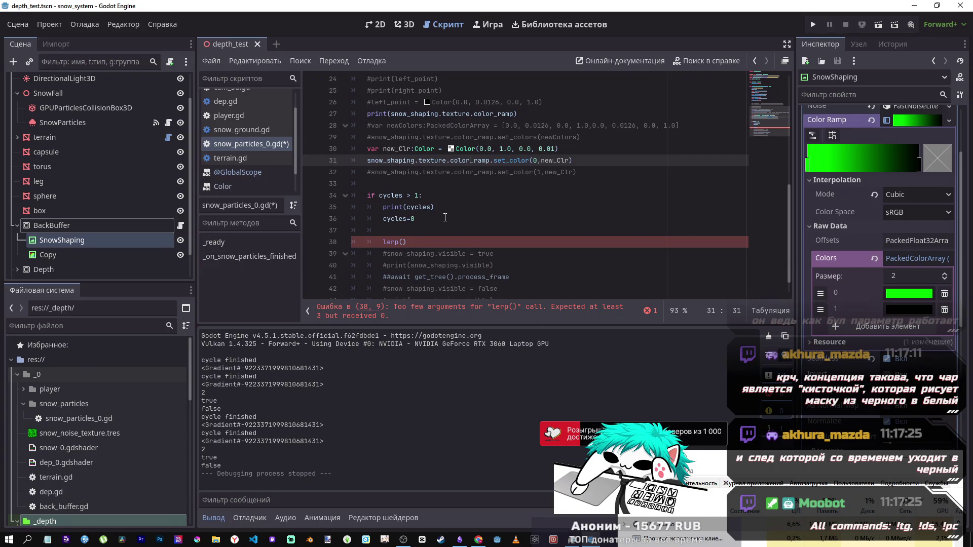
left_click(555, 148)
double_click(552, 148)
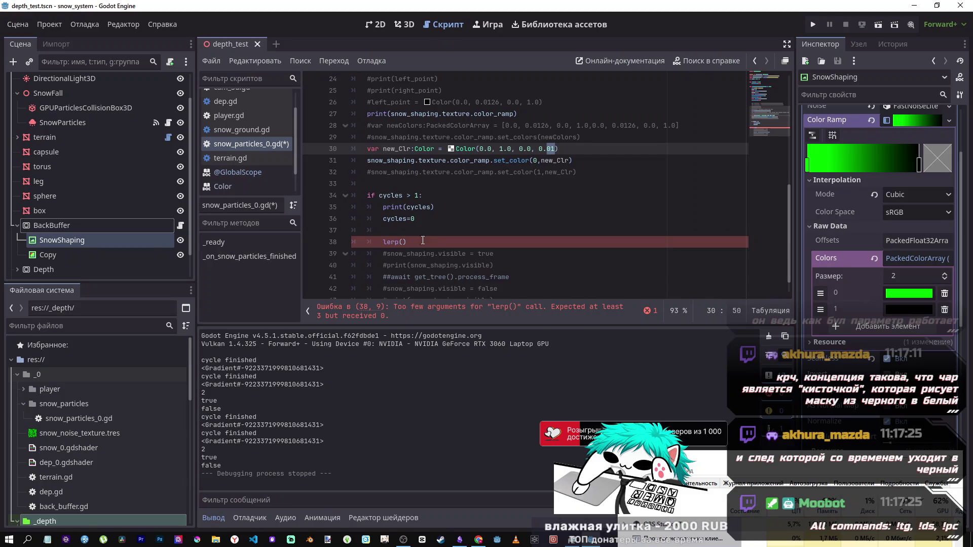
left_click(402, 242)
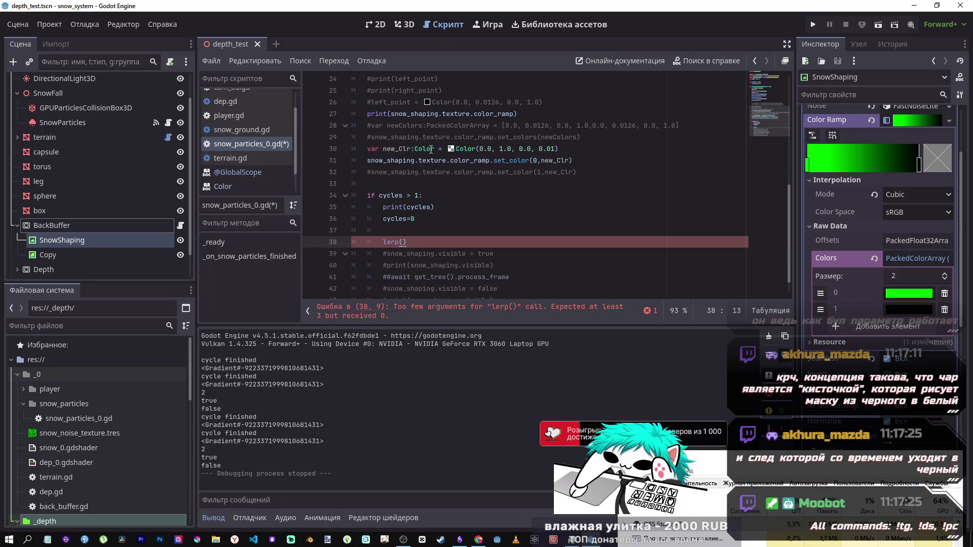
double_click(400, 150)
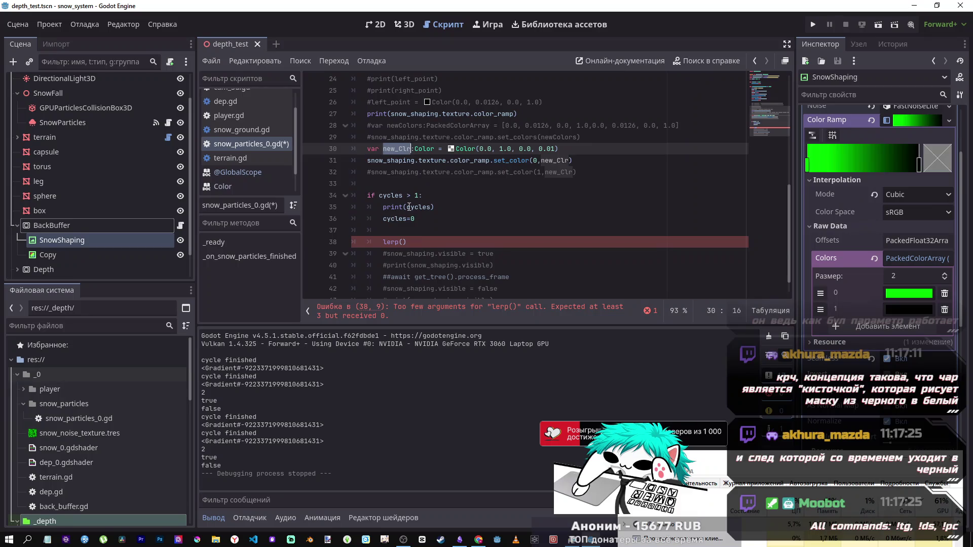
Step: Move the new_Clr lines into the if block and start wrapping new_Clr in lerp()
mouse_move(577, 161)
left_mouse_down()
mouse_move(368, 151)
mouse_move(421, 218)
mouse_move(447, 218)
left_mouse_up()
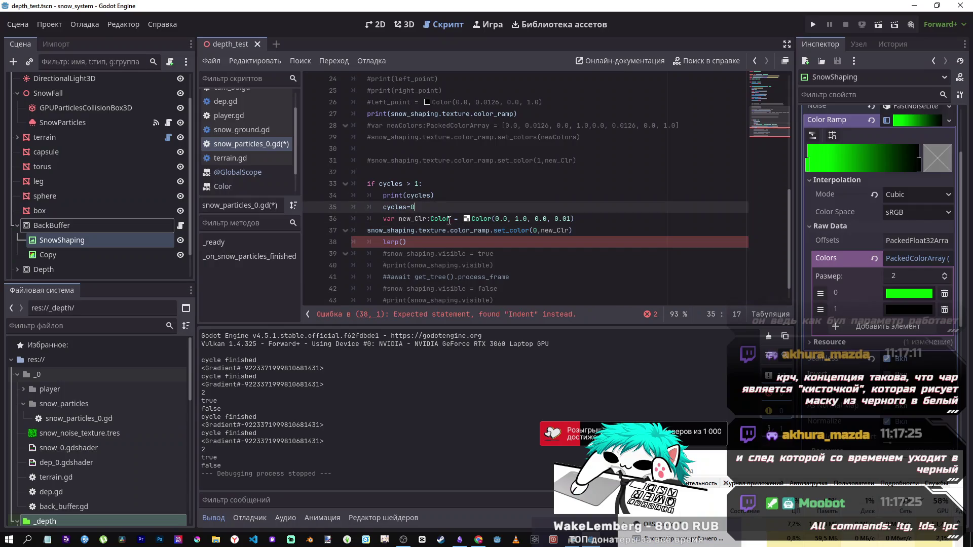
key("Return")
mouse_move(395, 242)
left_mouse_down()
mouse_move(455, 243)
mouse_move(385, 256)
mouse_move(557, 242)
left_mouse_up()
key("Tab")
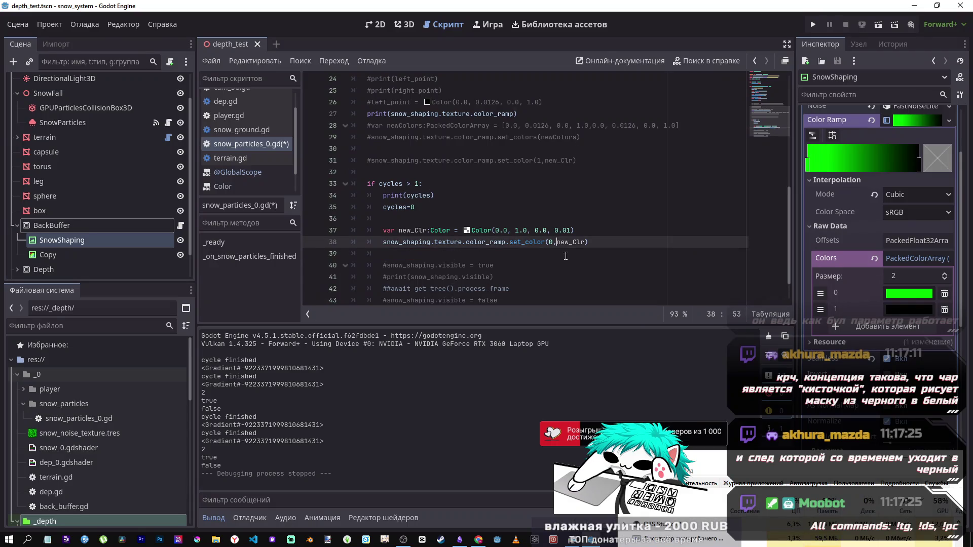
type("lerp(")
key("Delete")
key("Delete")
type("N")
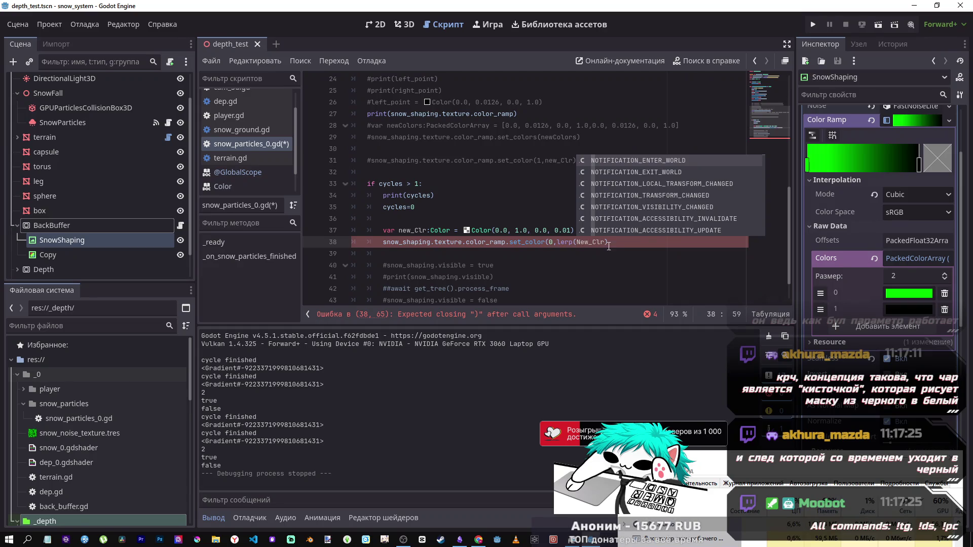
key("BackSpace")
Step: Undo those edits so the new_Clr lines sit back above the if block
key("ctrl+z")
key("ctrl+z")
key("ctrl+z")
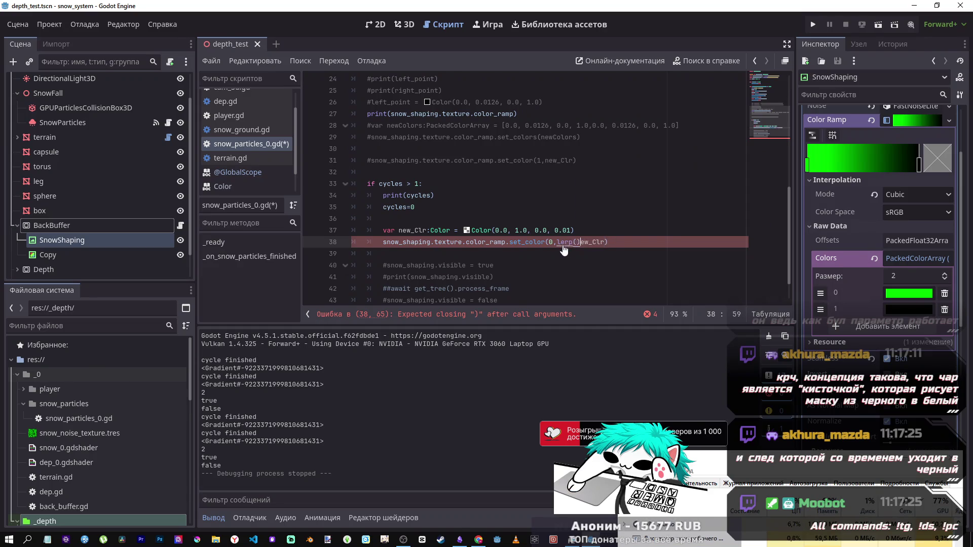
key("ctrl+z")
key("ctrl+z")
key("ctrl+z")
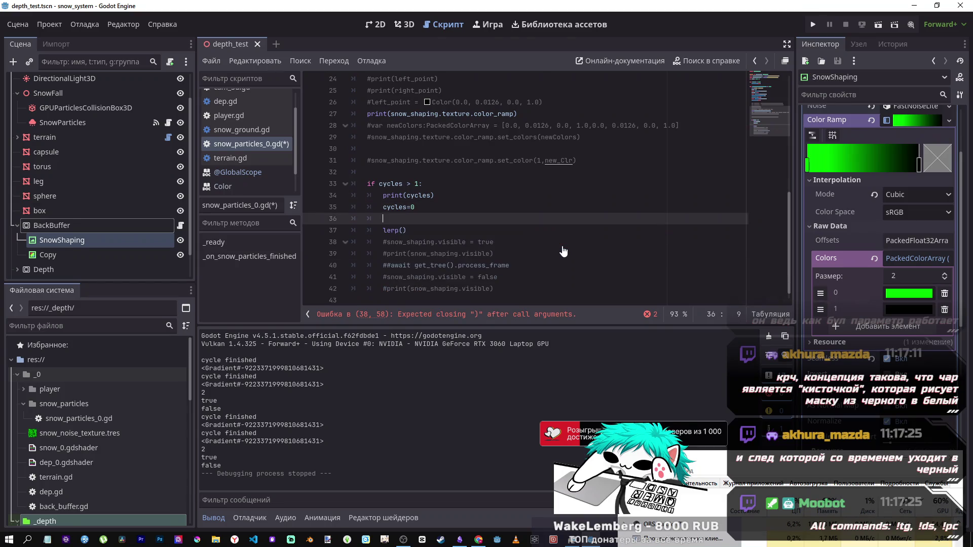
key("ctrl+z")
key("ctrl+z")
key("ctrl+z")
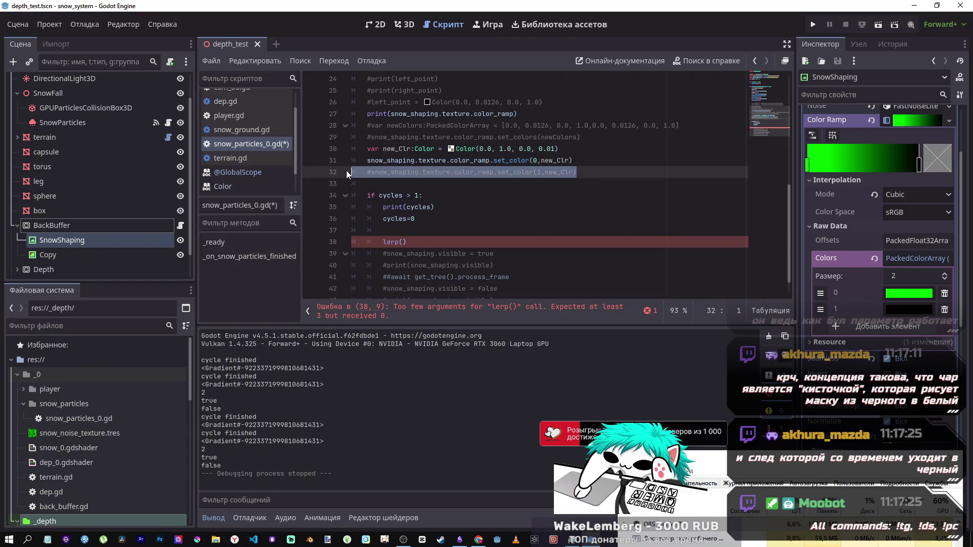
key("ctrl+z")
key("ctrl+z")
key("ctrl+z")
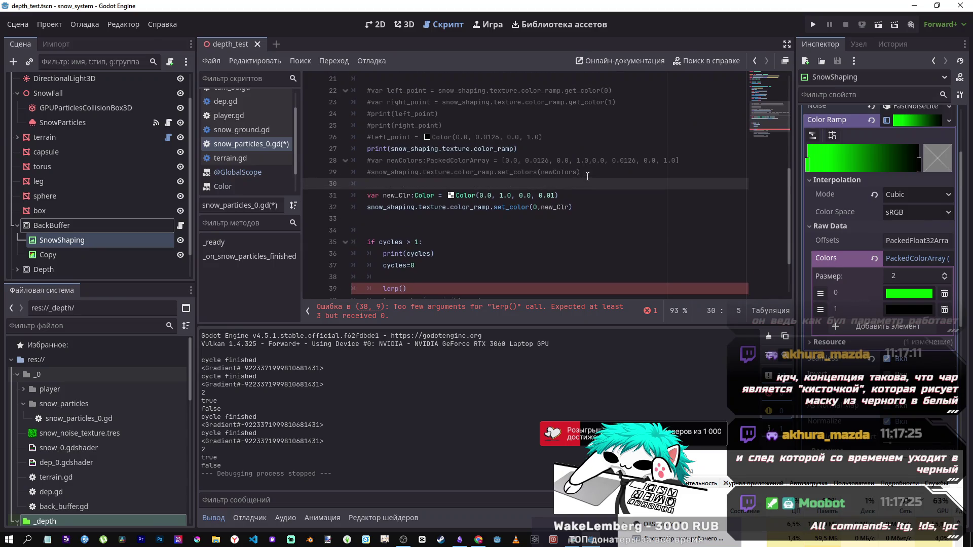
left_click(414, 208)
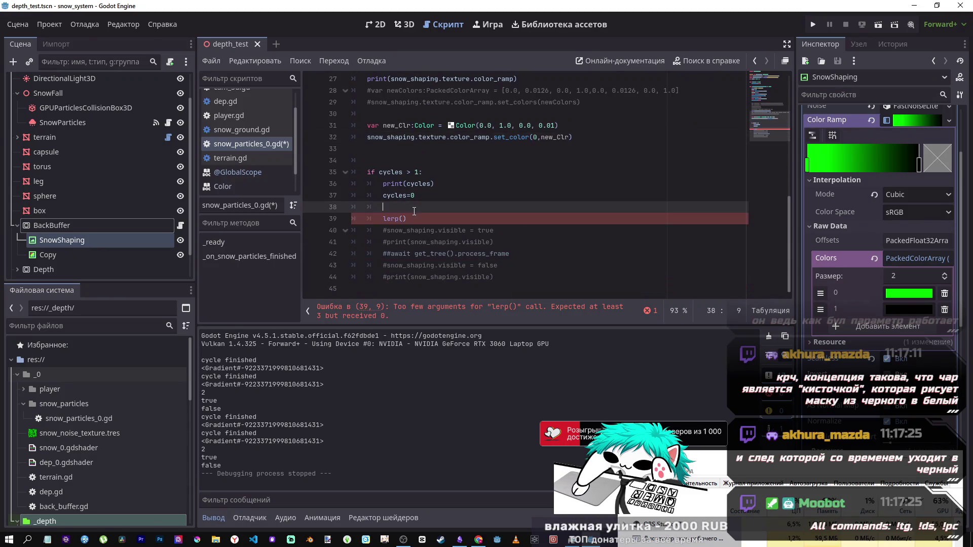
Step: Add line 34: print(snow_shaping.texture.color_ramp.raw_data.colors[0])
left_click(404, 218)
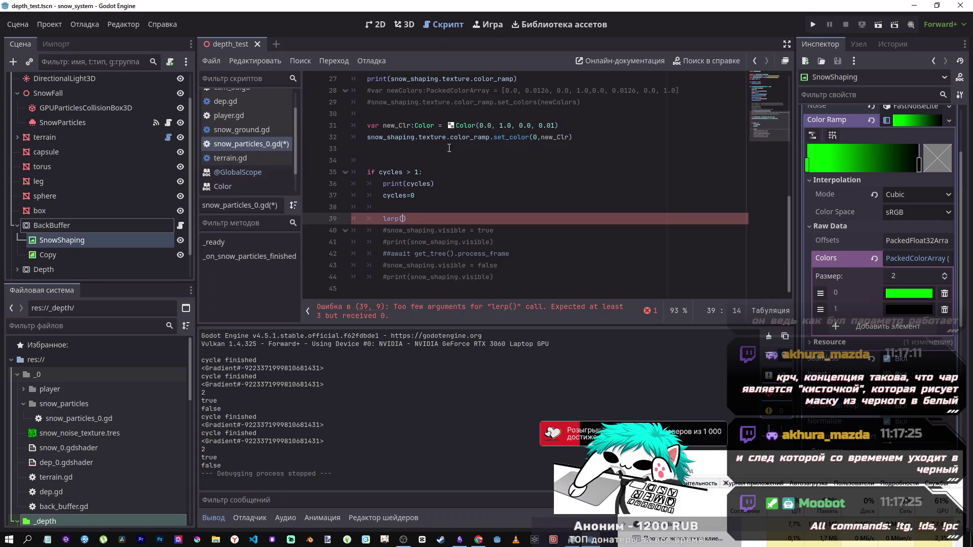
left_click_drag(495, 137, 367, 137)
key("ctrl+c")
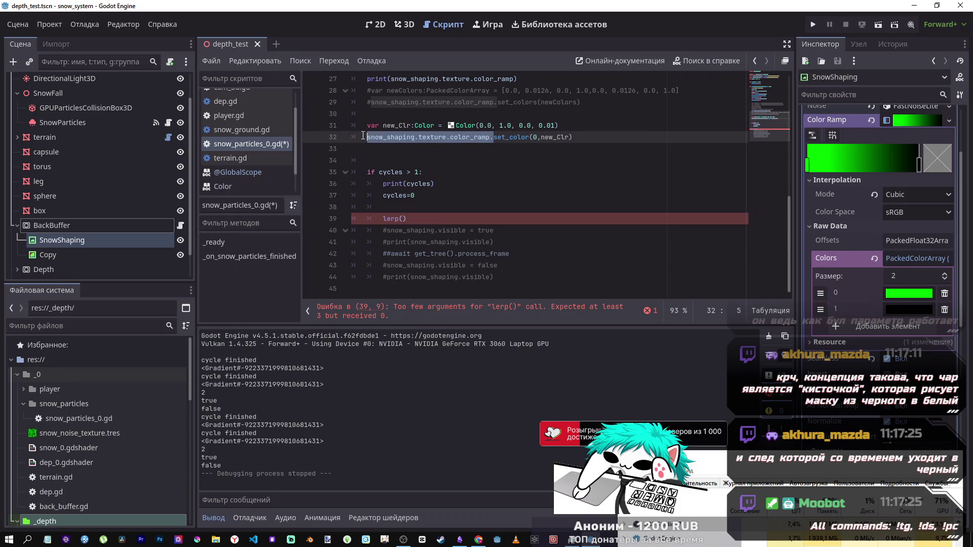
left_click(396, 150)
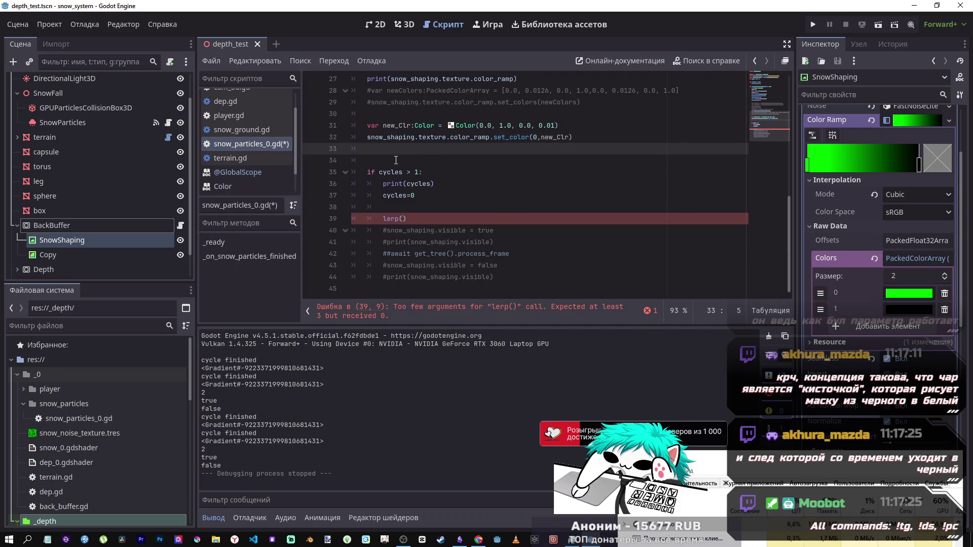
key("Return")
key("ctrl+v")
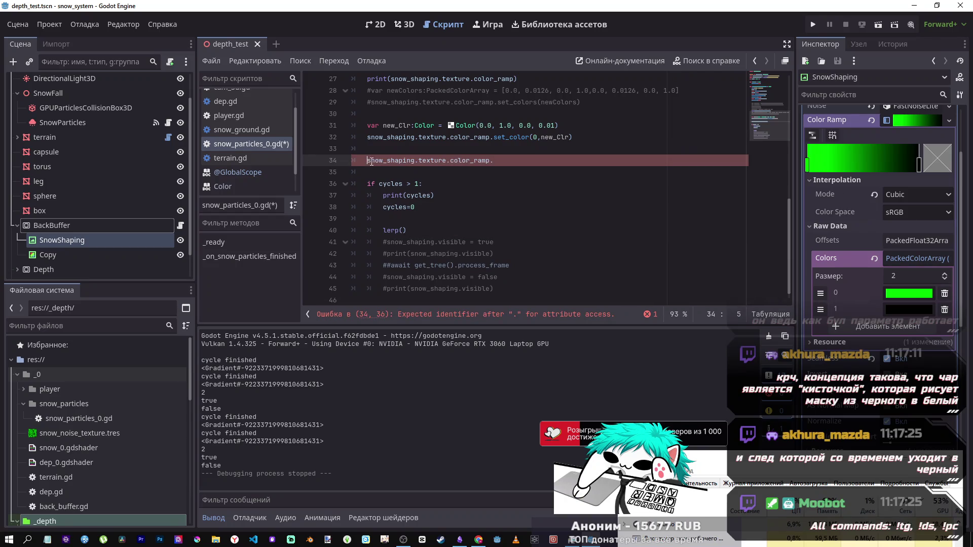
type("print(")
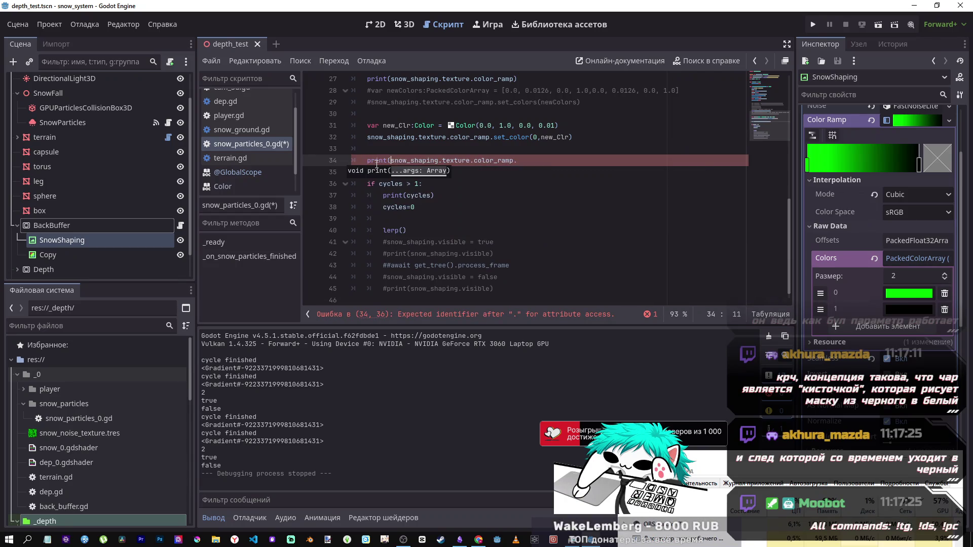
key("End")
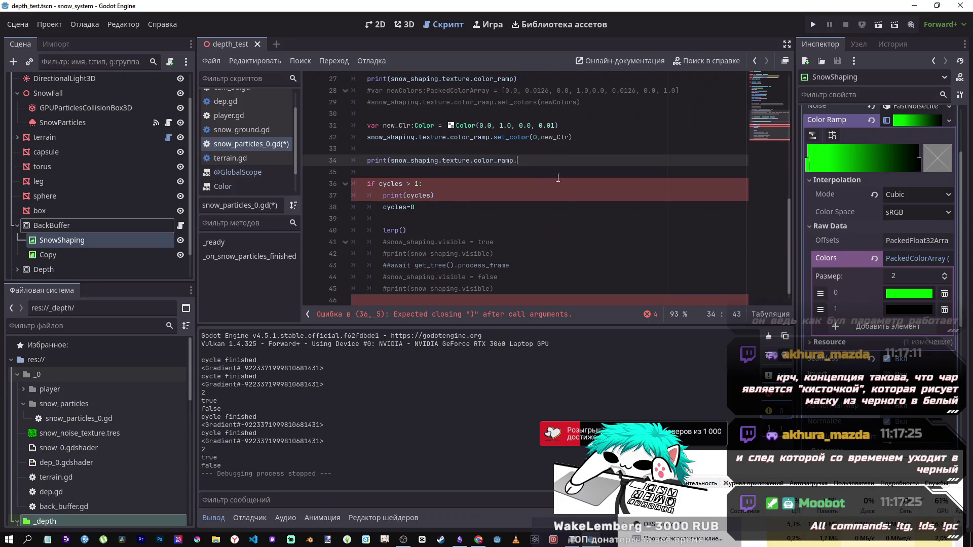
type("r")
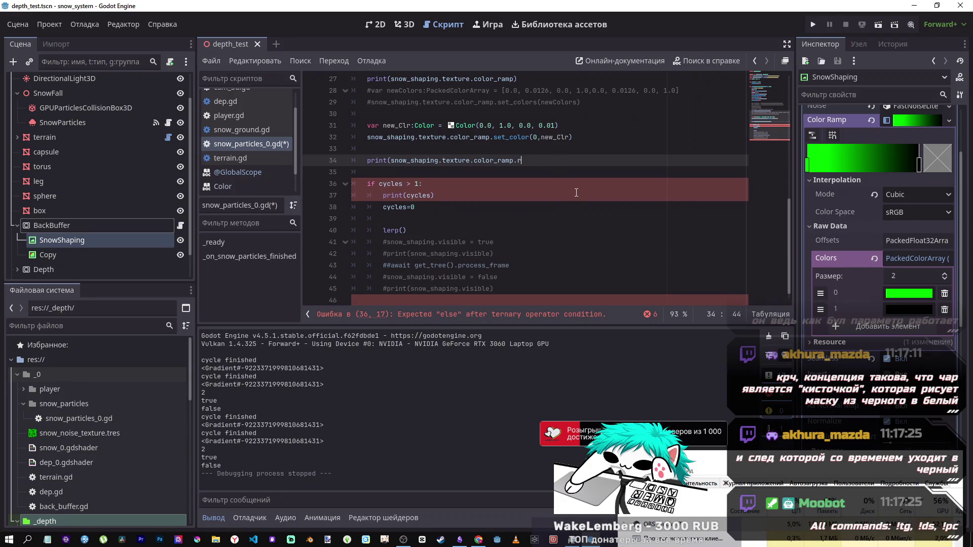
type("aw")
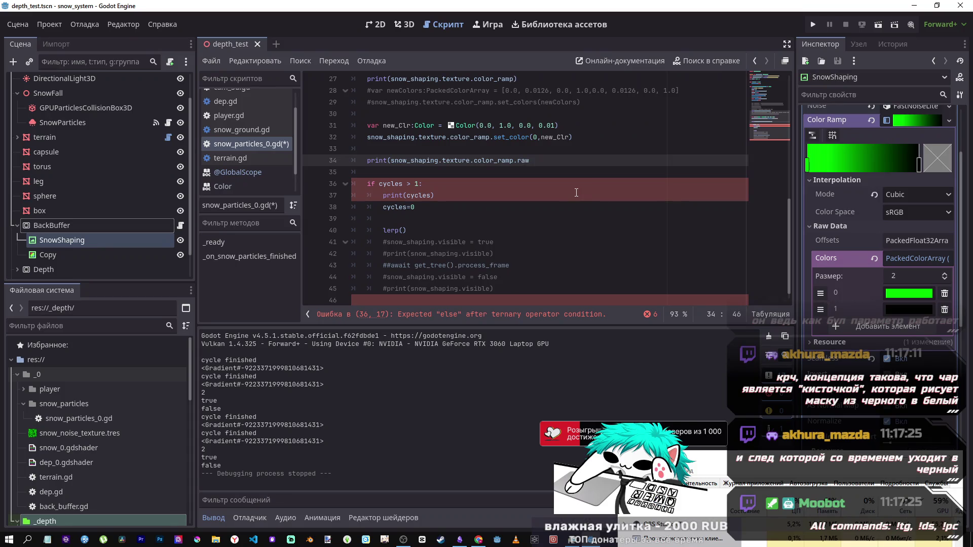
type("_data90")
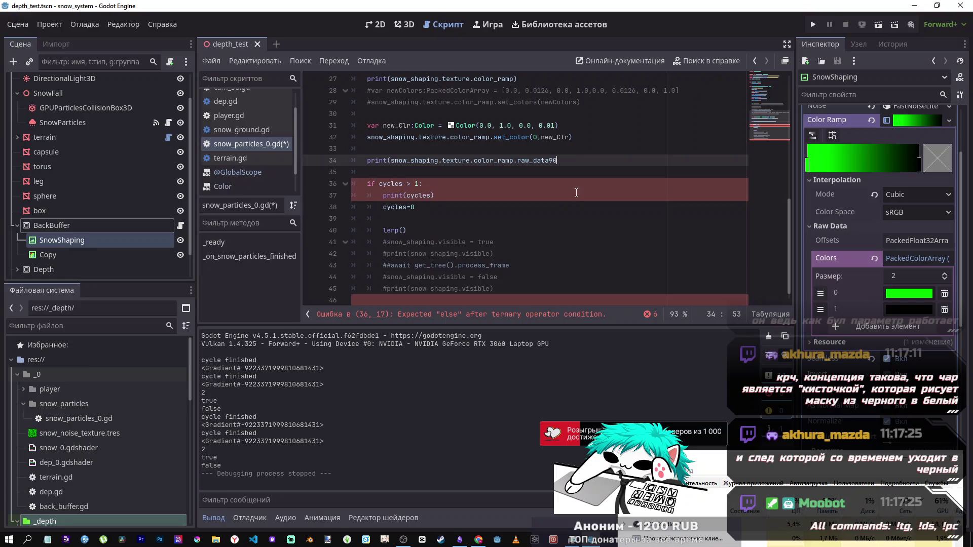
type("()")
key("BackSpace")
key("BackSpace")
type("./")
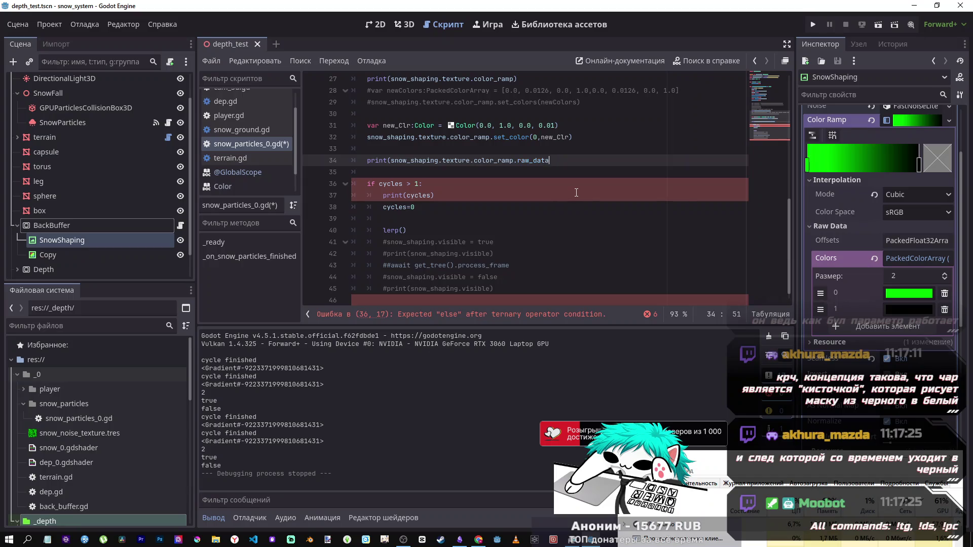
type("colors[")
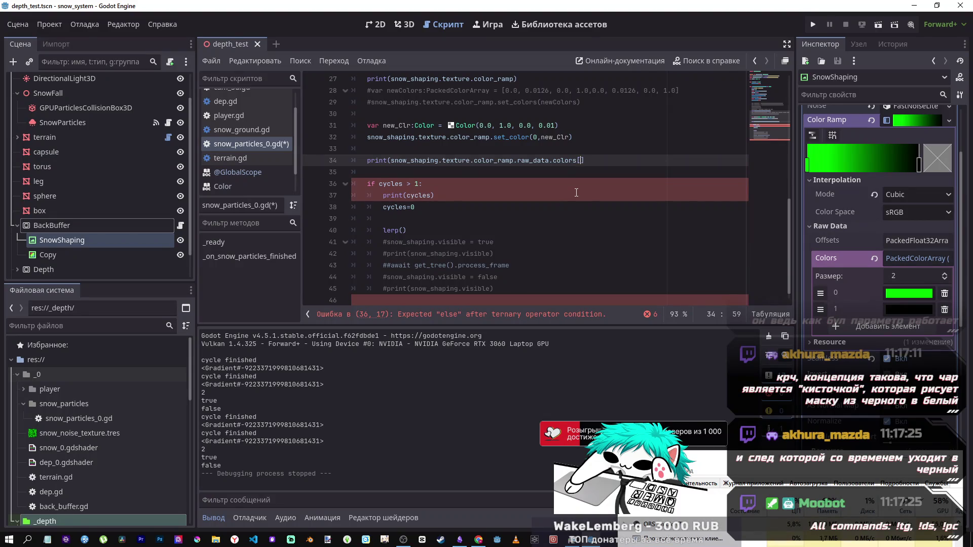
type("0")
key("Right")
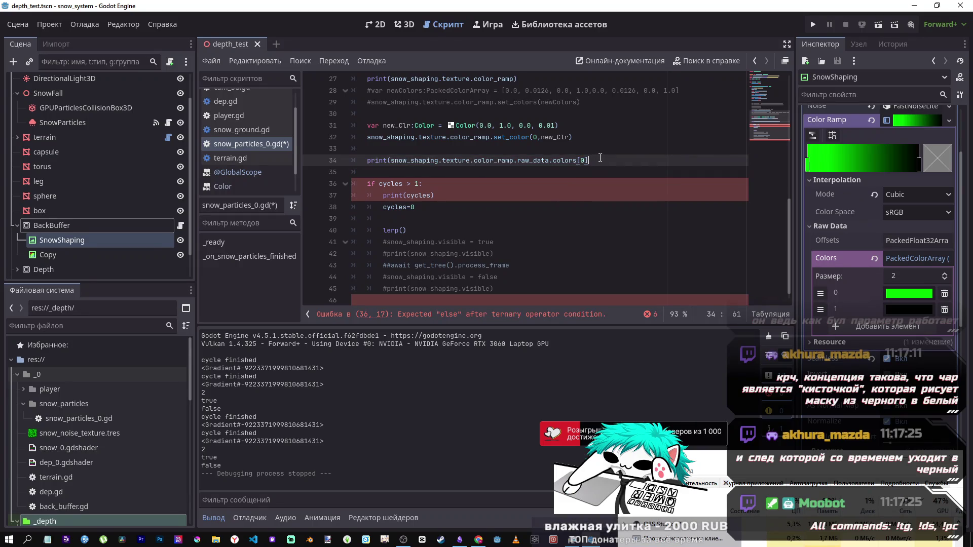
type(")")
Step: Comment out the unfinished lerp() call and save the script
left_click(408, 218)
left_click(411, 234)
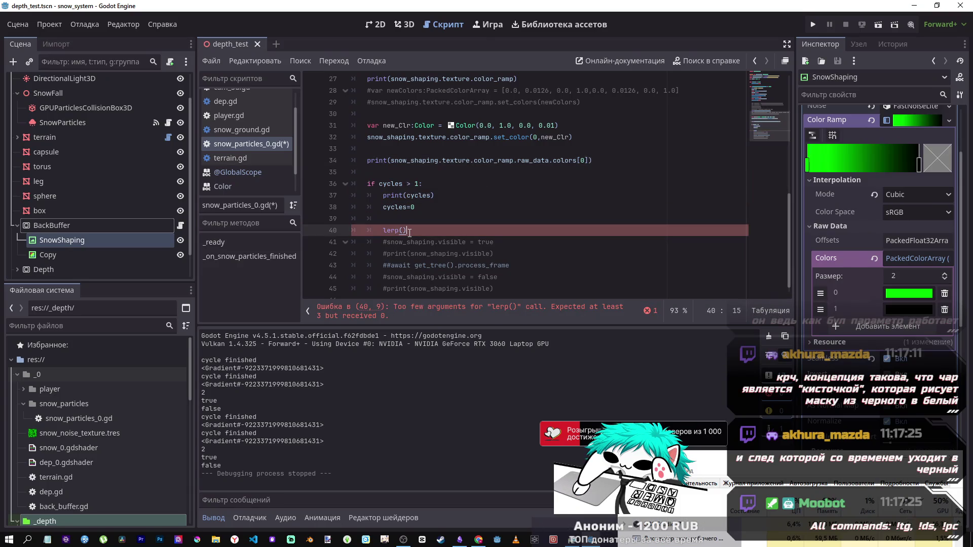
key("ctrl+k")
key("ctrl+s")
left_click(536, 170)
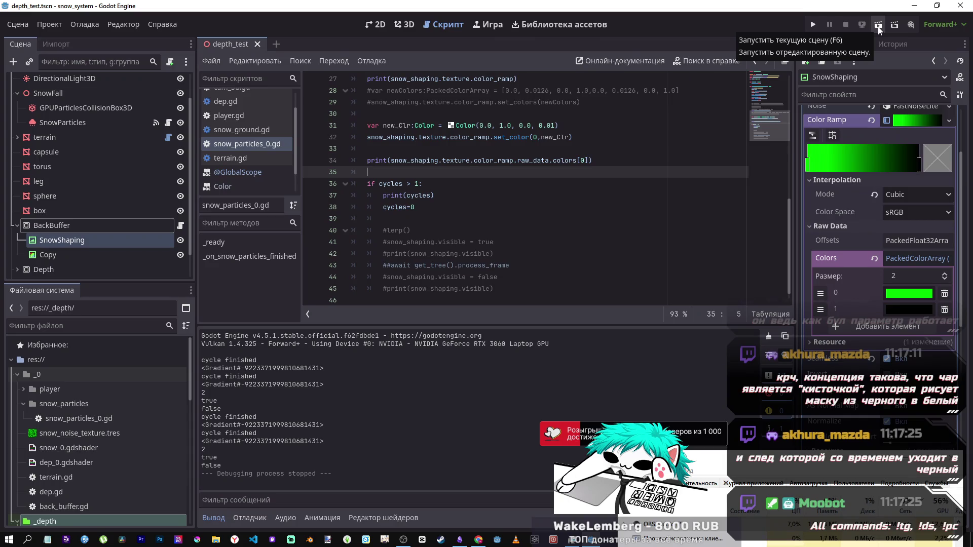
Step: Run the scene, then change line 34 to print color_ramp[0][0]
left_click(878, 26)
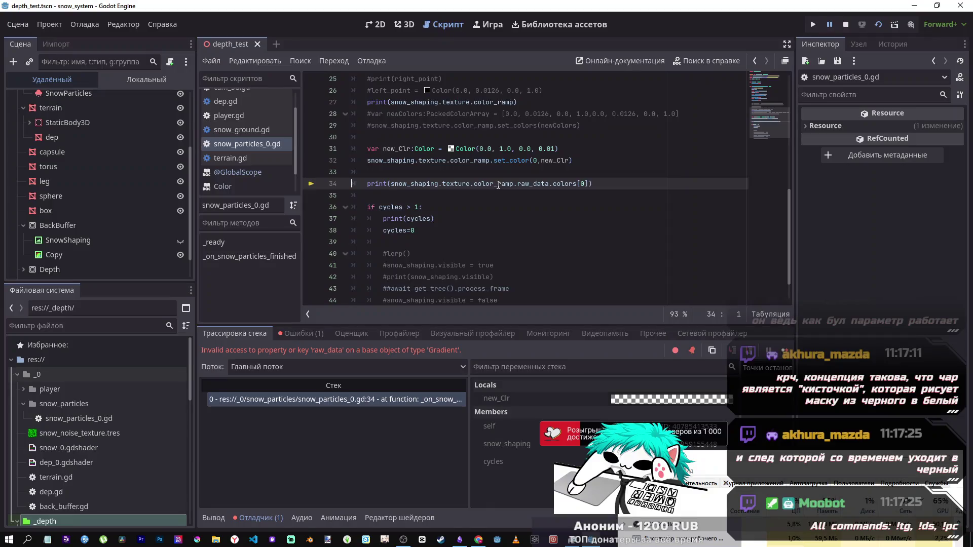
left_click_drag(515, 183, 554, 184)
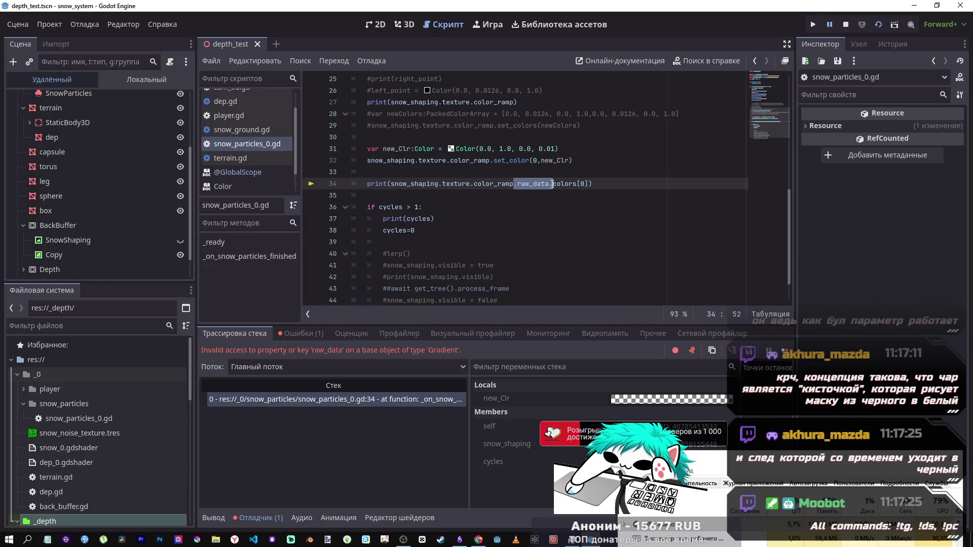
key("ctrl+Right")
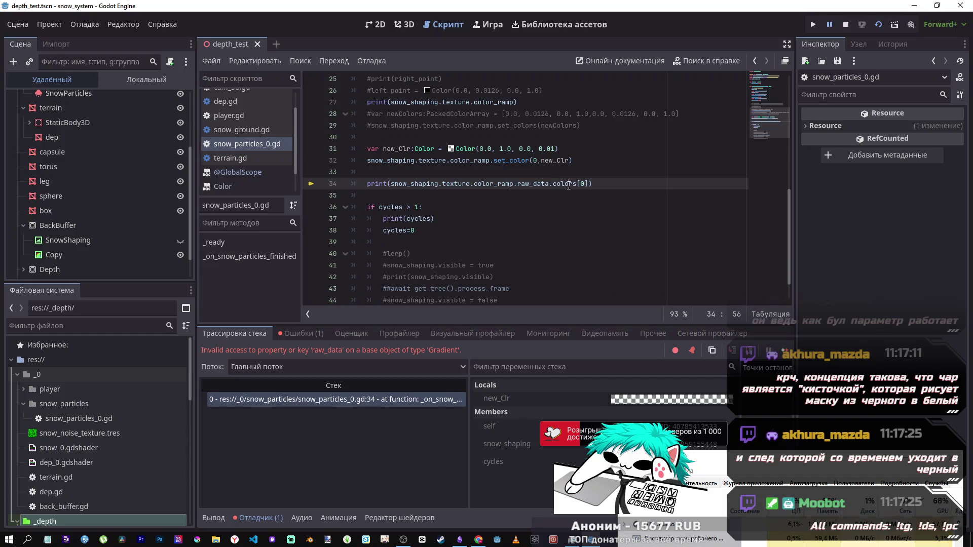
left_click_drag(576, 184, 518, 185)
type("[")
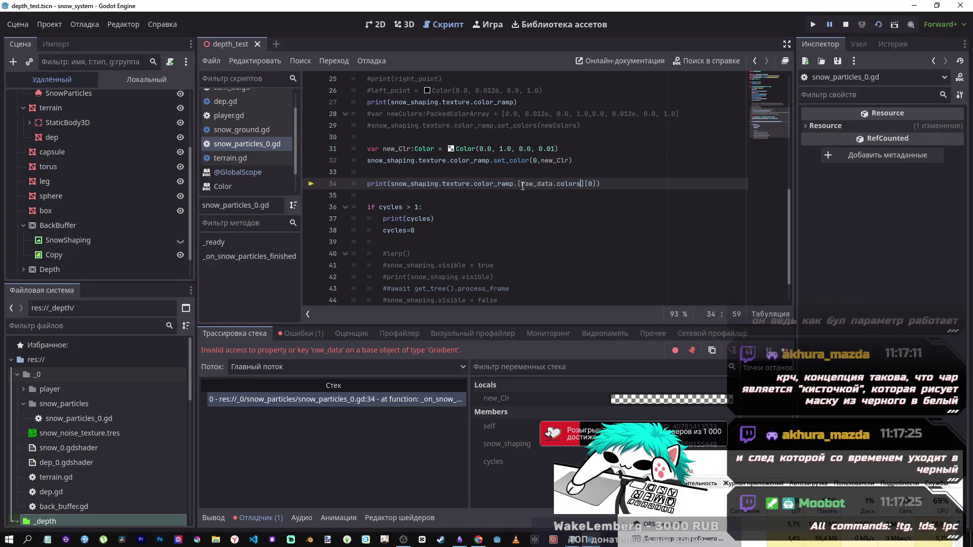
key("BackSpace")
key("BackSpace")
key("BackSpace")
key("BackSpace")
key("BackSpace")
key("BackSpace")
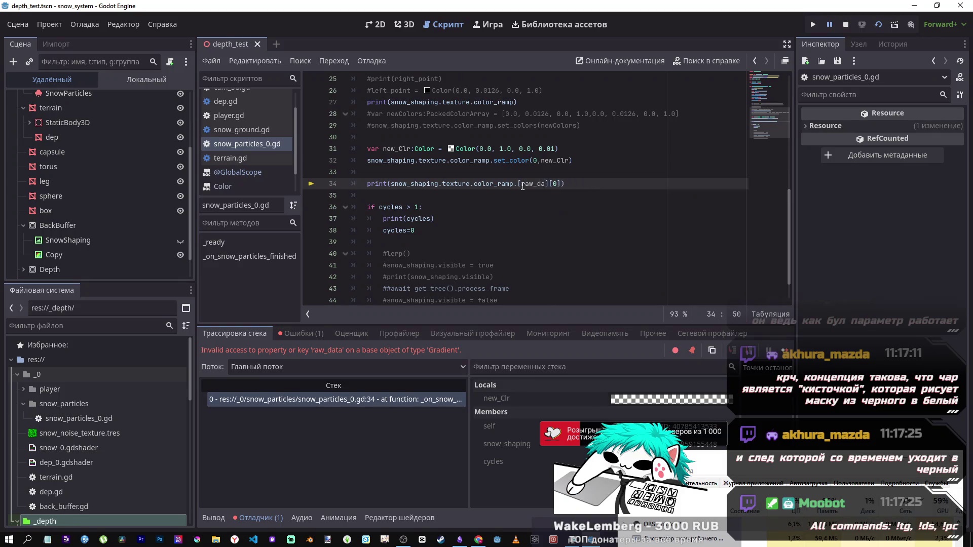
type("0")
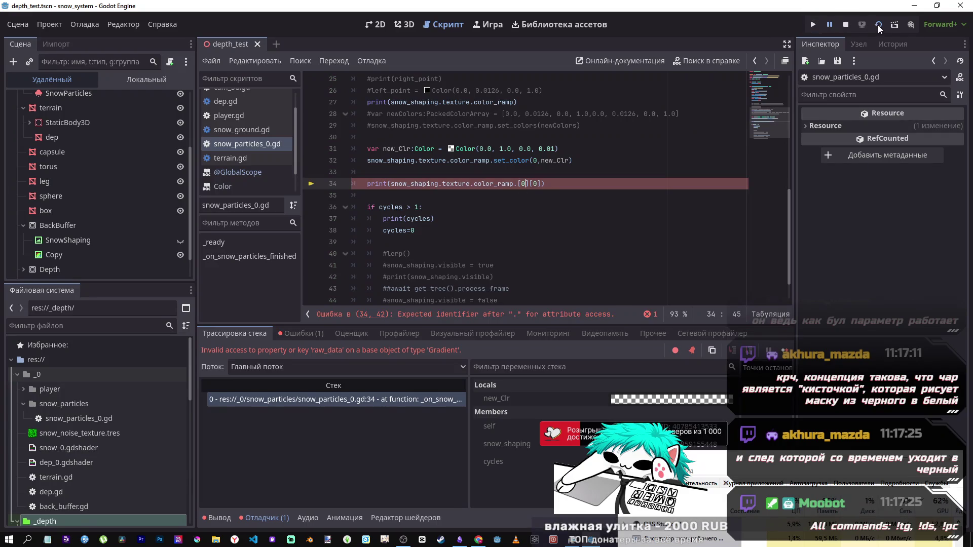
key("Left")
key("Left")
key("BackSpace")
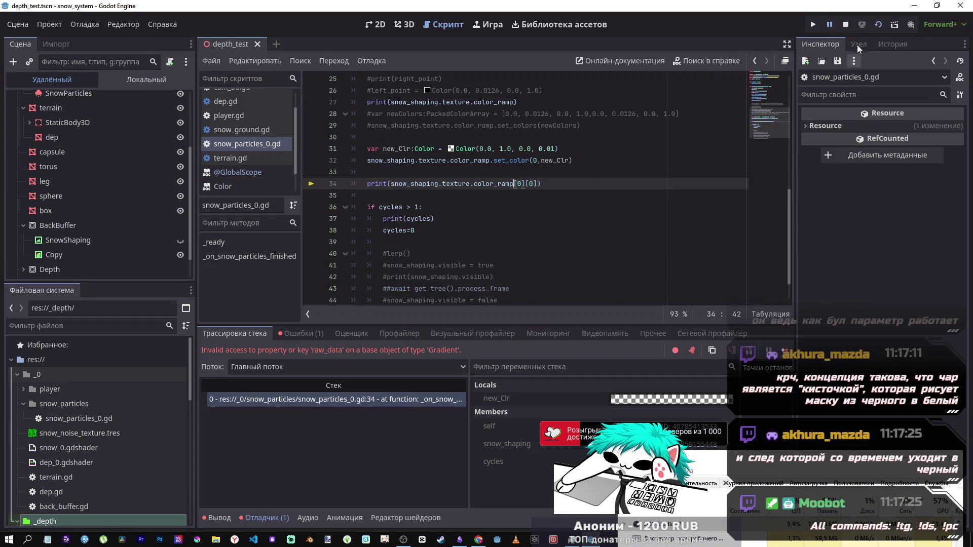
Step: Rerun the scene, then change line 34 to print color_ramp.set_color
left_click(878, 25)
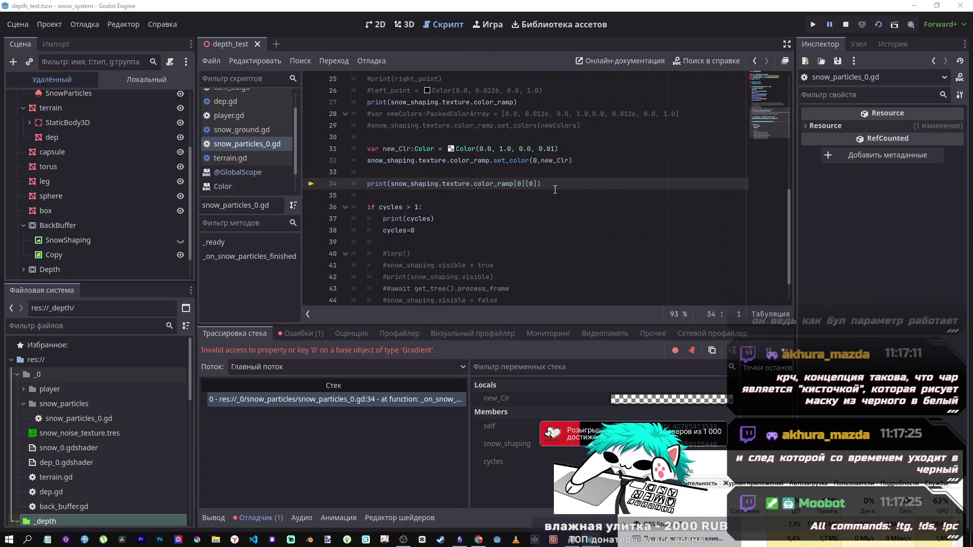
left_click(506, 160)
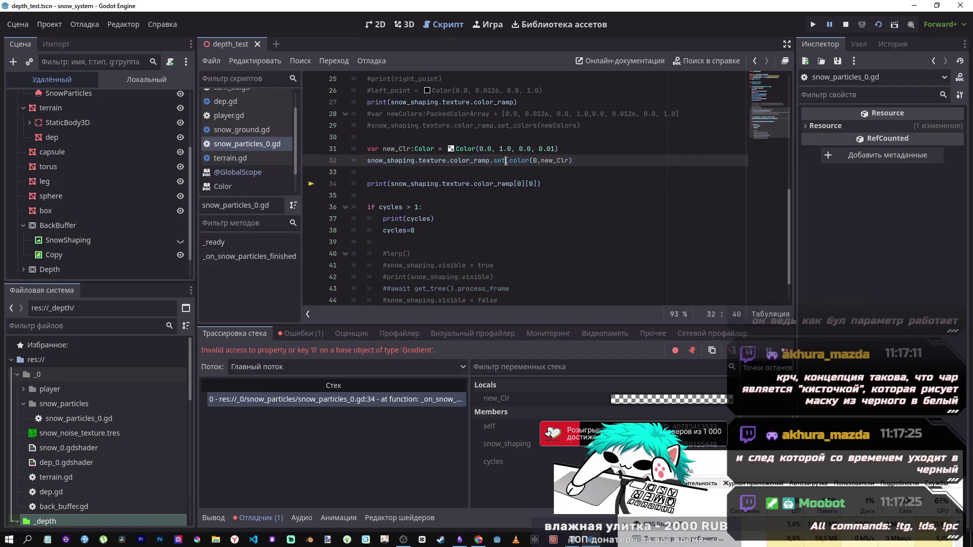
left_click_drag(506, 160, 497, 162)
left_click(513, 184)
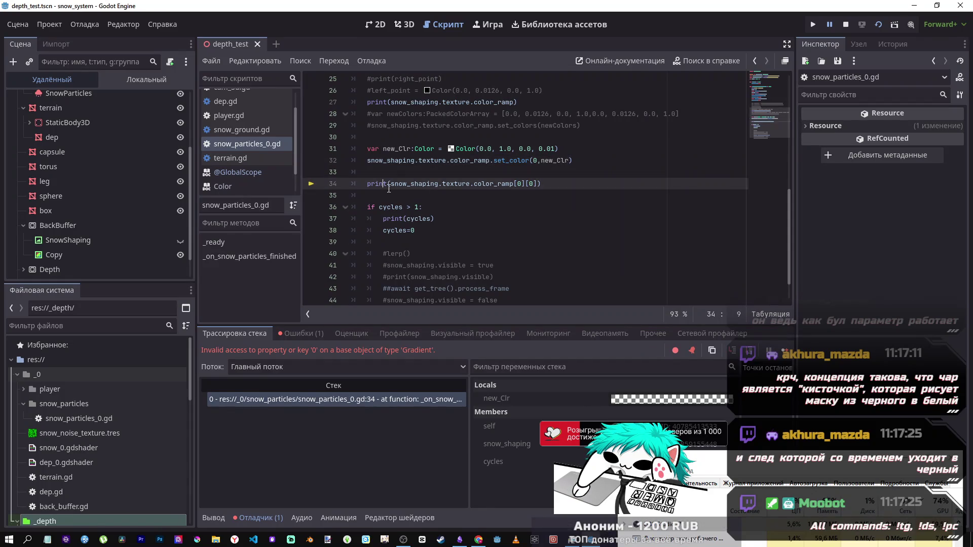
mouse_move(495, 160)
left_mouse_down()
mouse_move(530, 161)
mouse_move(538, 184)
mouse_move(516, 184)
left_mouse_up()
type(".set_color")
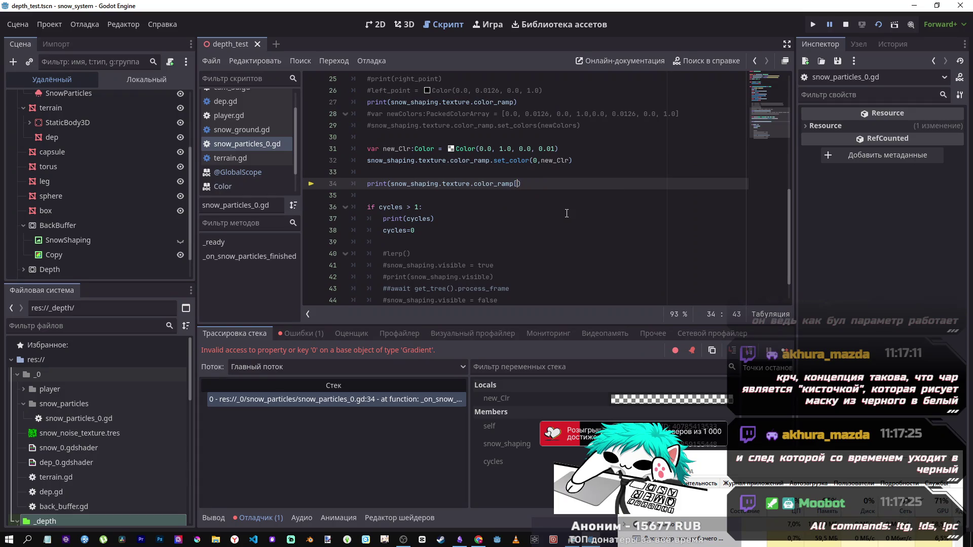
left_click(523, 184)
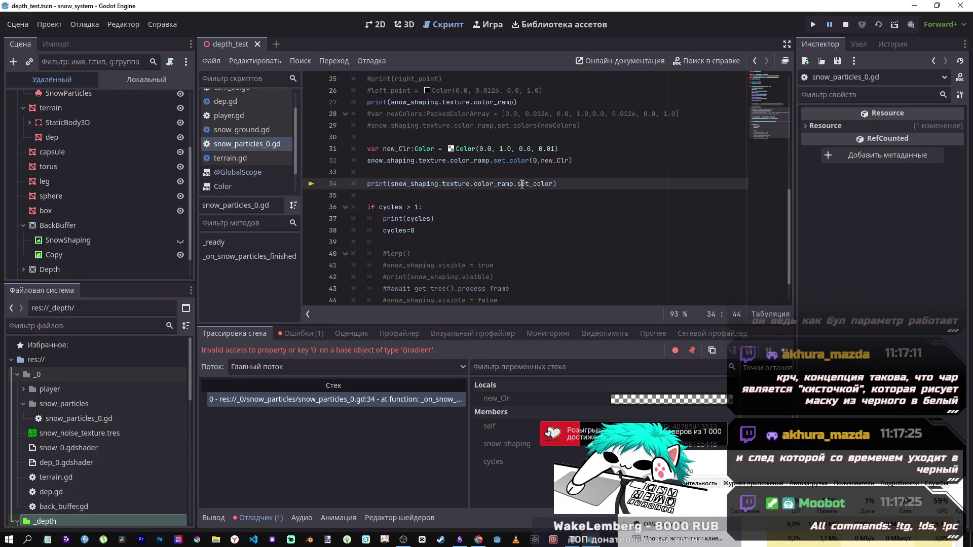
Step: Change line 34 to get_color(0), run the scene to print (0.0, 1.0, 0.0, 0.01), then stop it
key("BackSpace")
type("g")
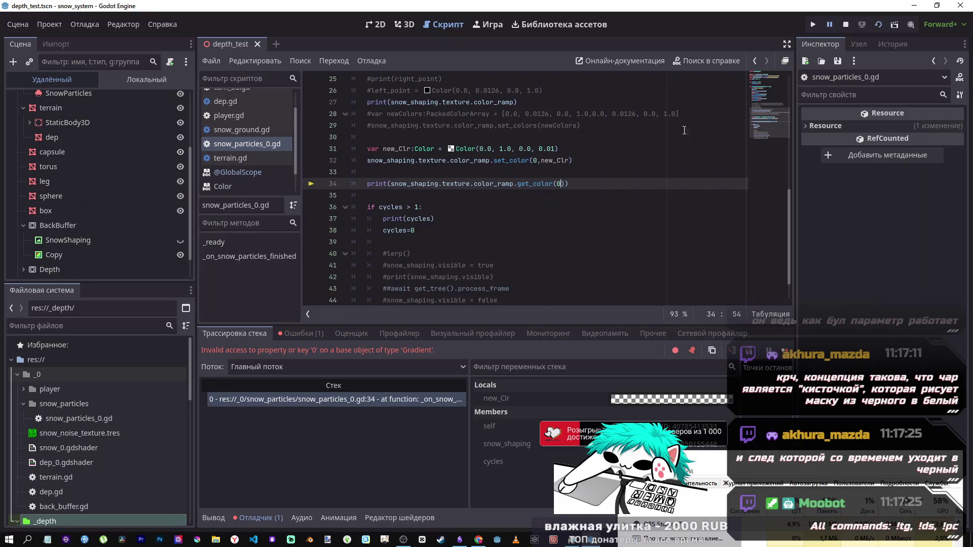
left_click(894, 24)
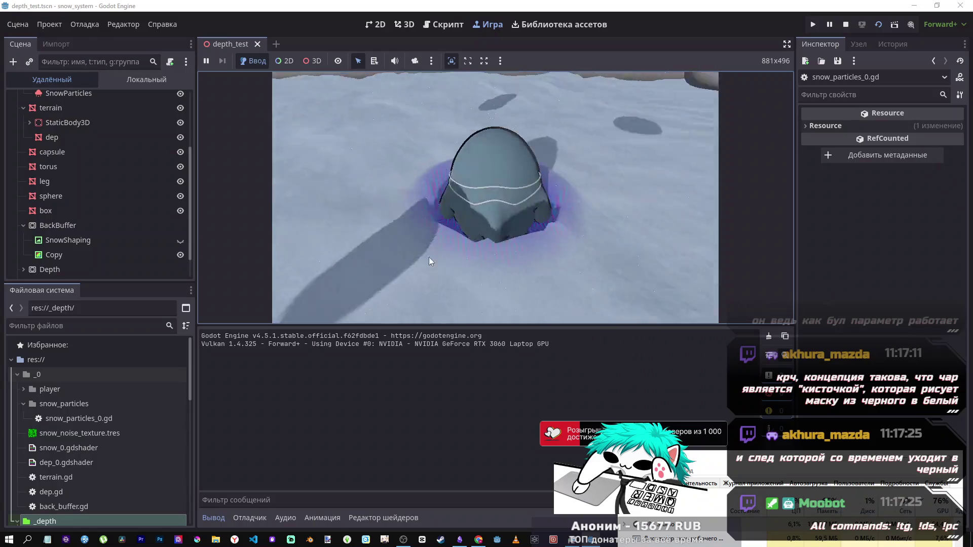
key("F8")
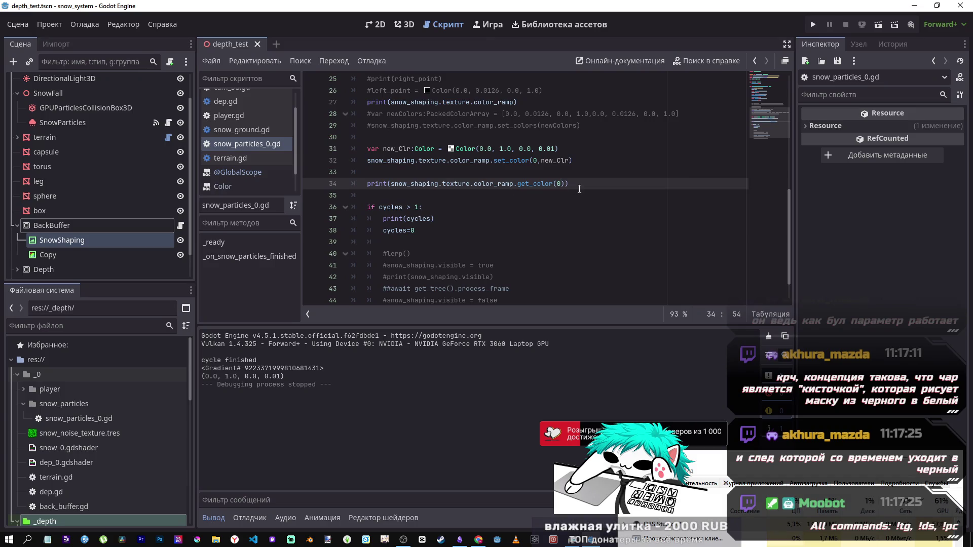
left_click_drag(566, 184, 519, 186)
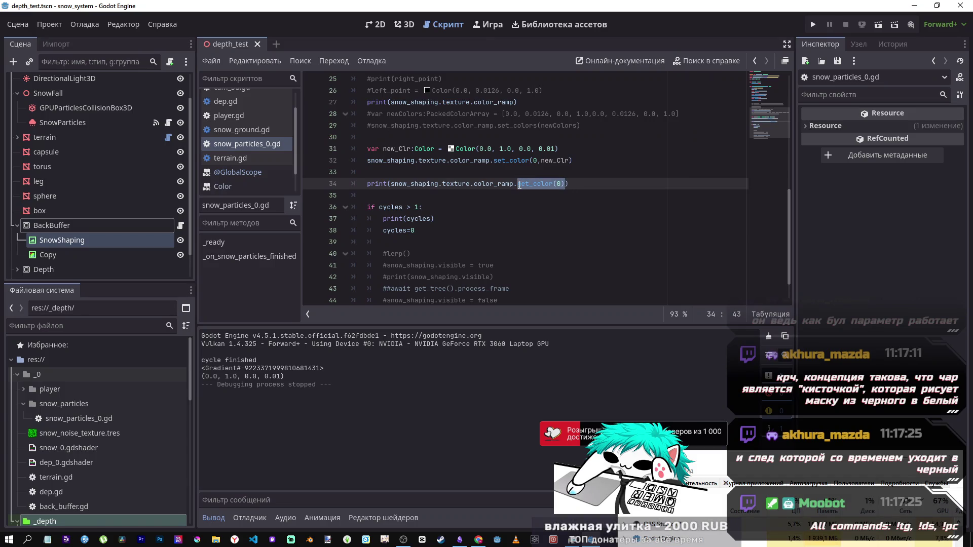
Step: Run the scene with color[0], restore get_color(0) on line 34, save, and switch to the browser
type("colo")
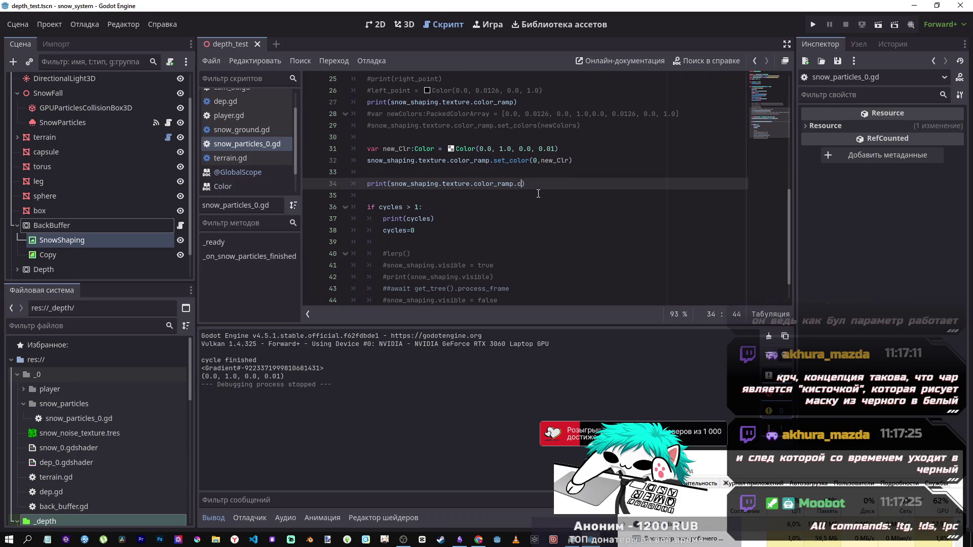
type("r[")
type("0")
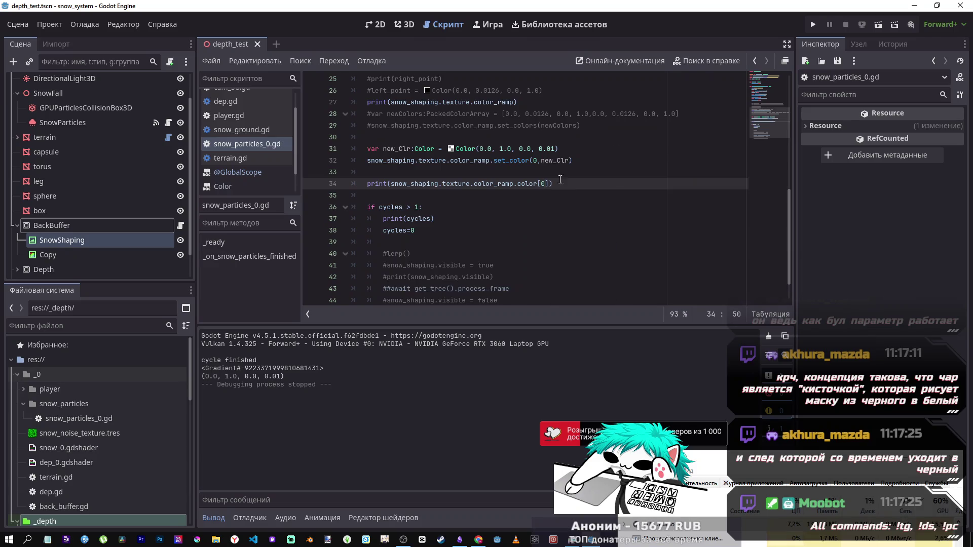
left_click(888, 29)
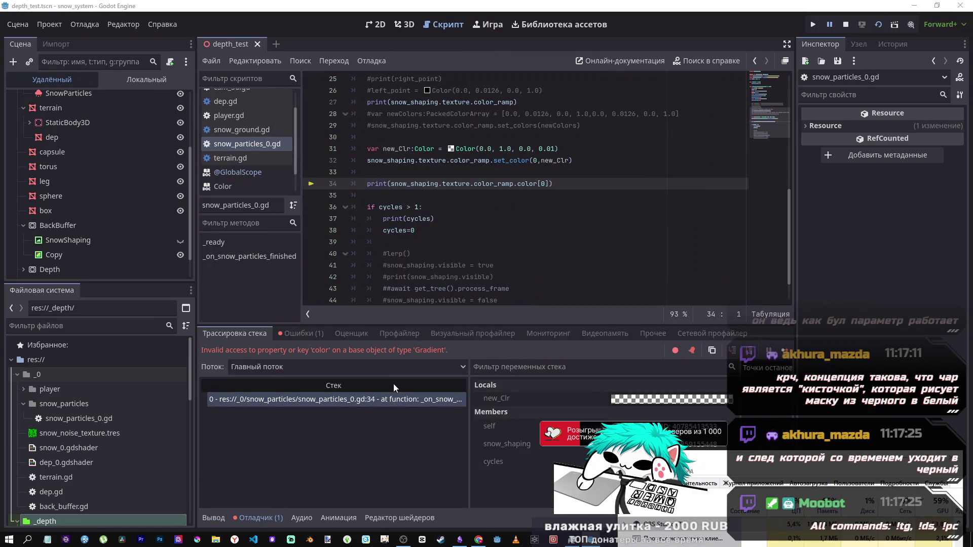
key("ctrl+z")
key("ctrl+s")
key("ctrl+Right")
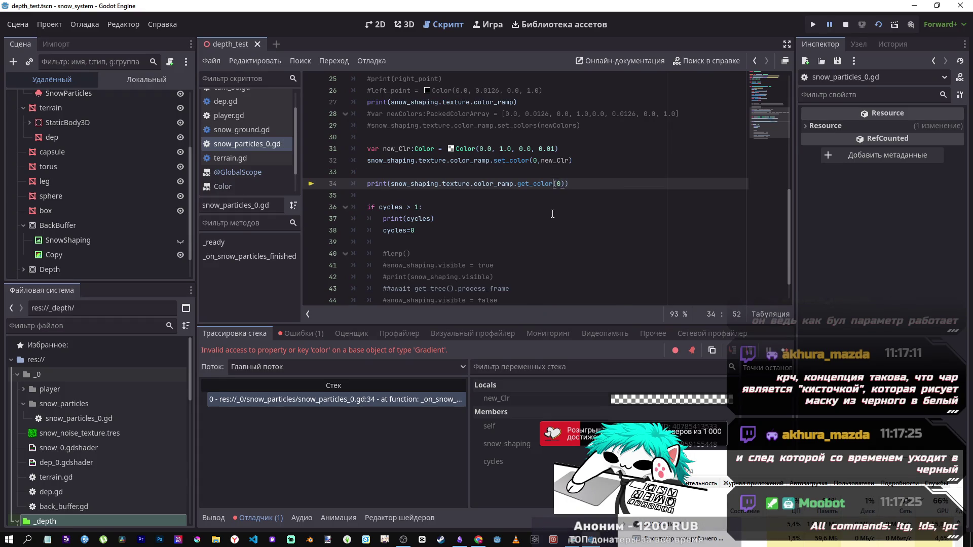
key("End")
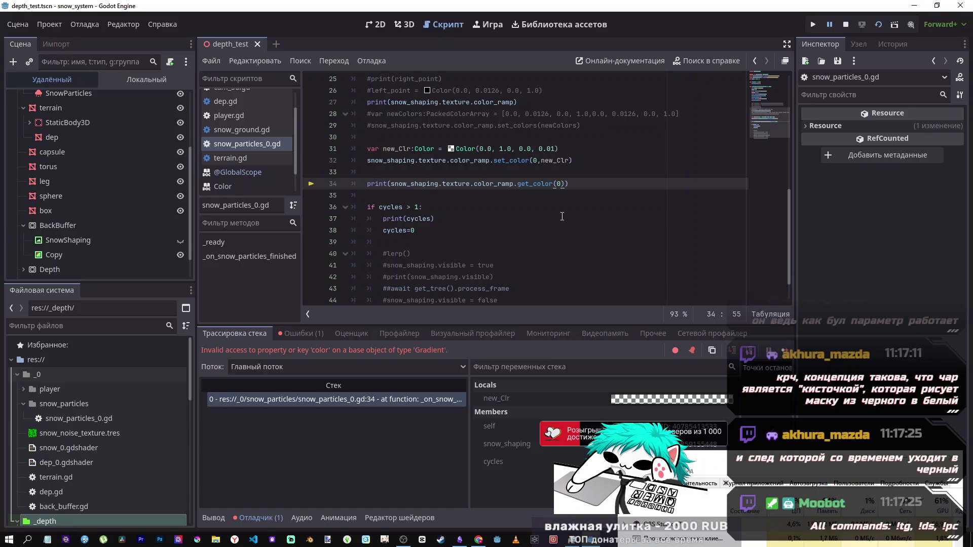
left_click(477, 540)
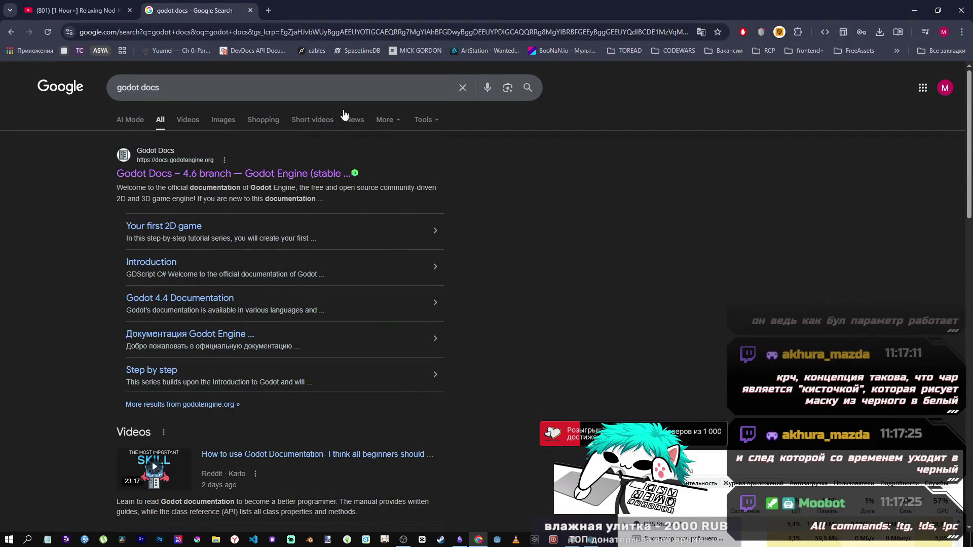
Step: Switch to the YouTube tab playing the Relaxing Nod-Krai Soundtracks video
left_click(79, 10)
mouse_move(252, 332)
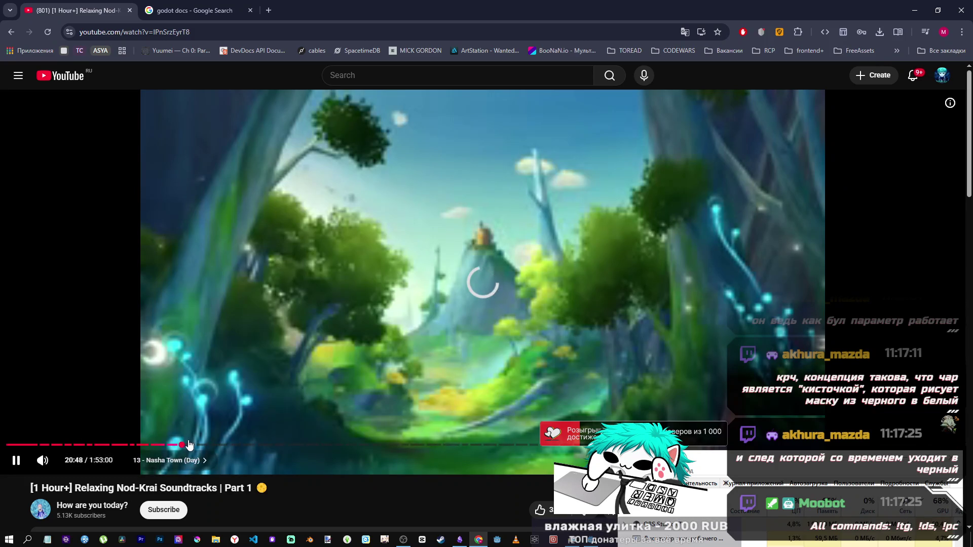
Step: Skip the Nod-Krai soundtrack video ahead, browse the YouTube home page, then return to Godot
left_click_drag(182, 445, 204, 445)
left_click(63, 79)
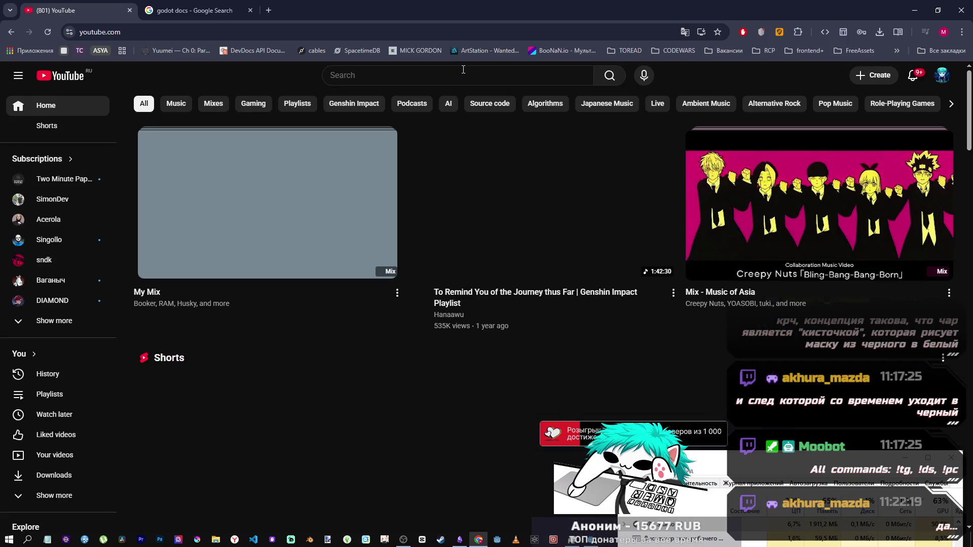
scroll(245, 250, "down", 4)
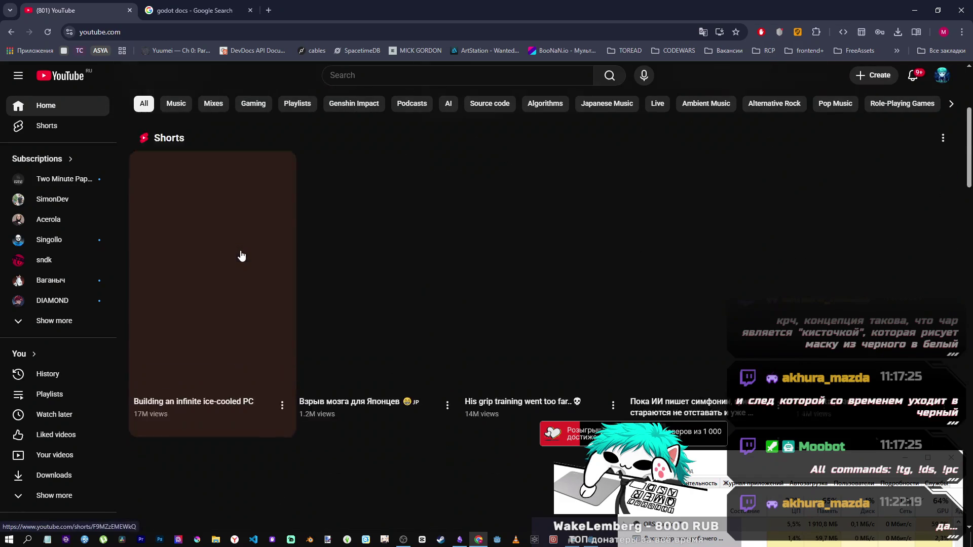
scroll(241, 257, "up", 4)
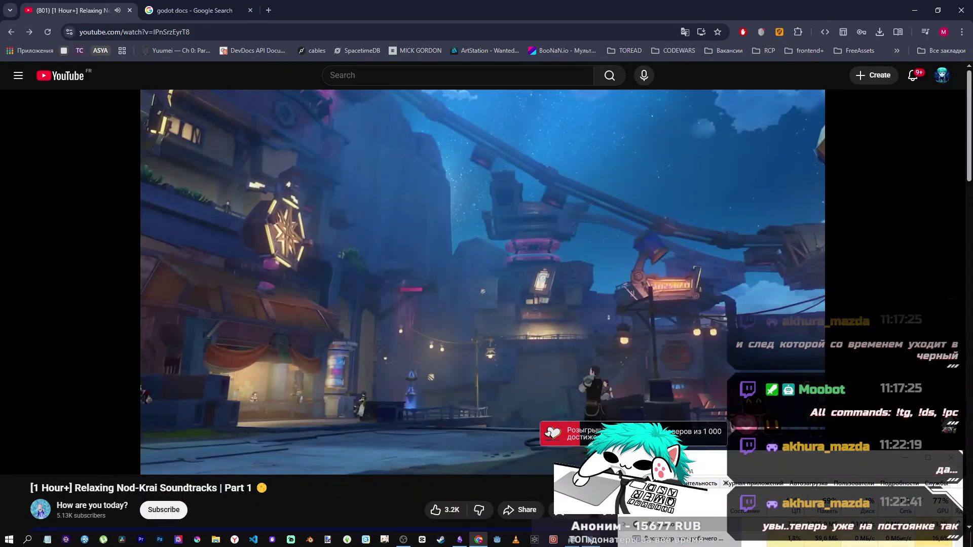
key("alt+Tab")
Step: Stop the debug session and cut the get_color expression out of print() on line 34
left_click(518, 185)
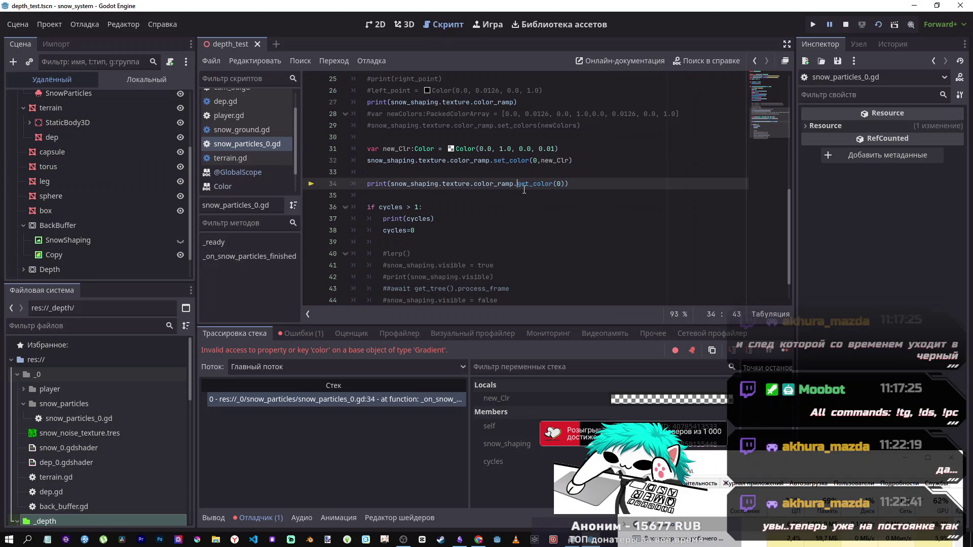
left_click(575, 186)
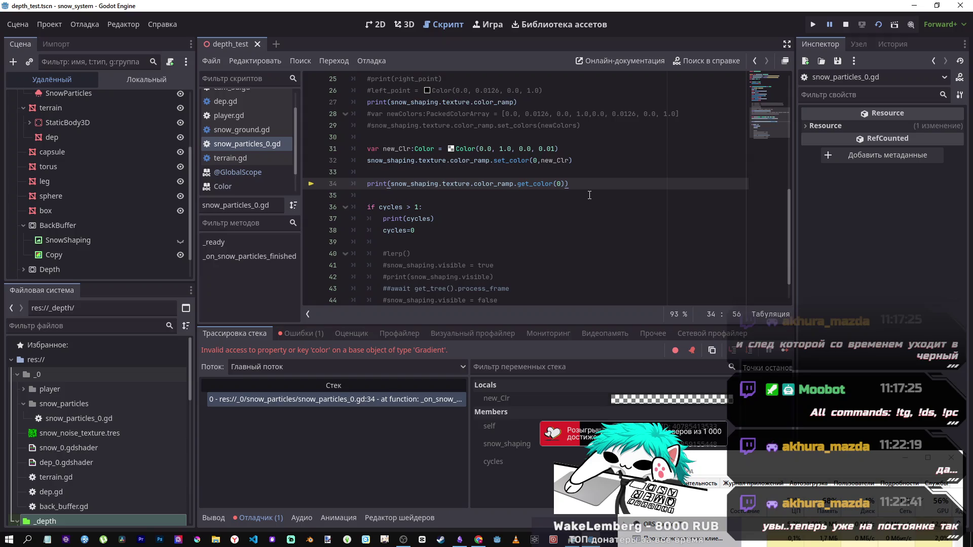
left_click(533, 184)
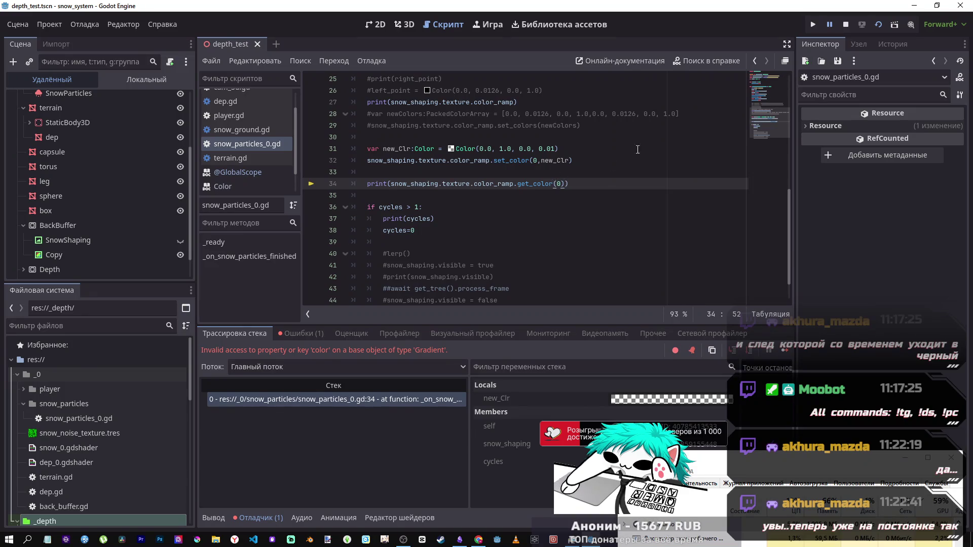
left_click(846, 24)
left_click_drag(565, 183, 392, 183)
key("ctrl+x")
Step: Declare var left = with the pasted get_color expression on line 33
key("Up")
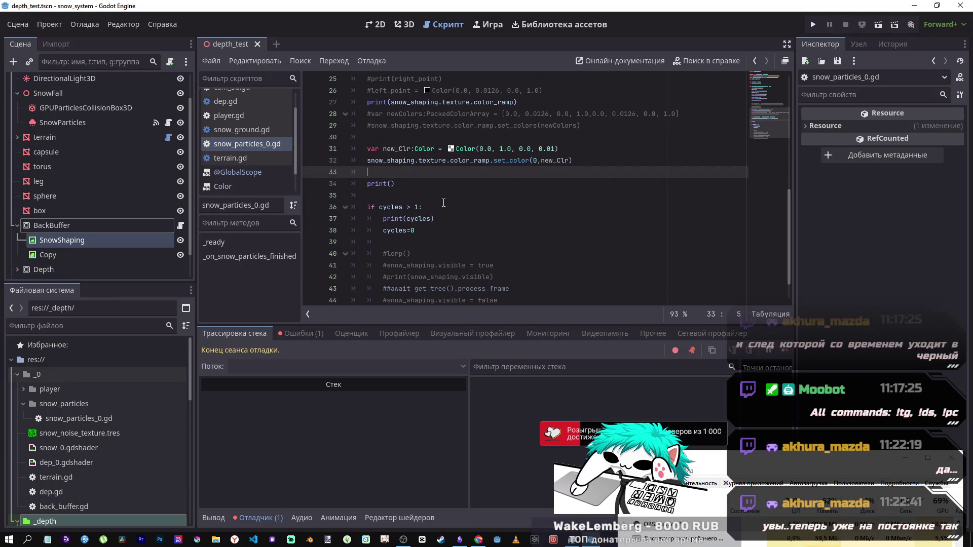
type("let")
key("BackSpace")
key("BackSpace")
key("BackSpace")
type("ar")
key("ctrl+v")
left_click(384, 172)
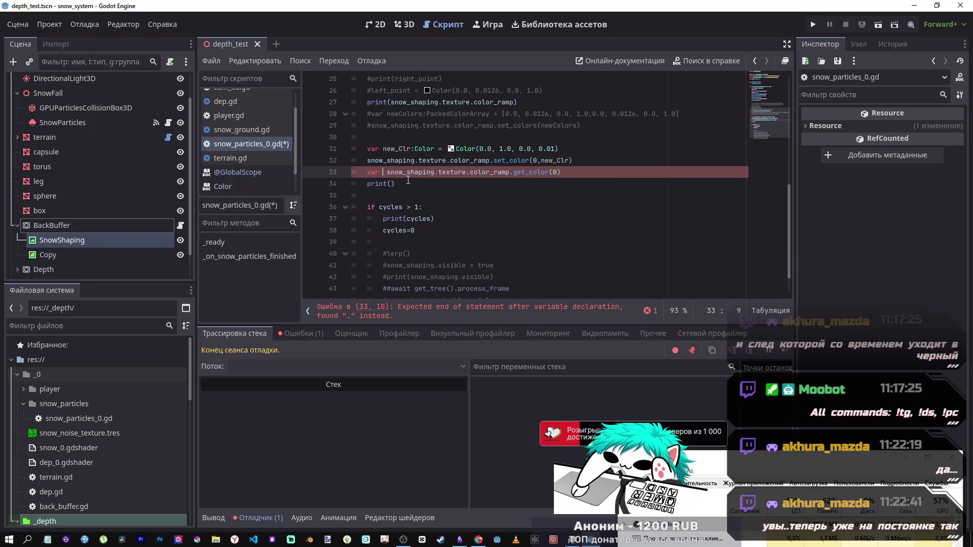
type("left =")
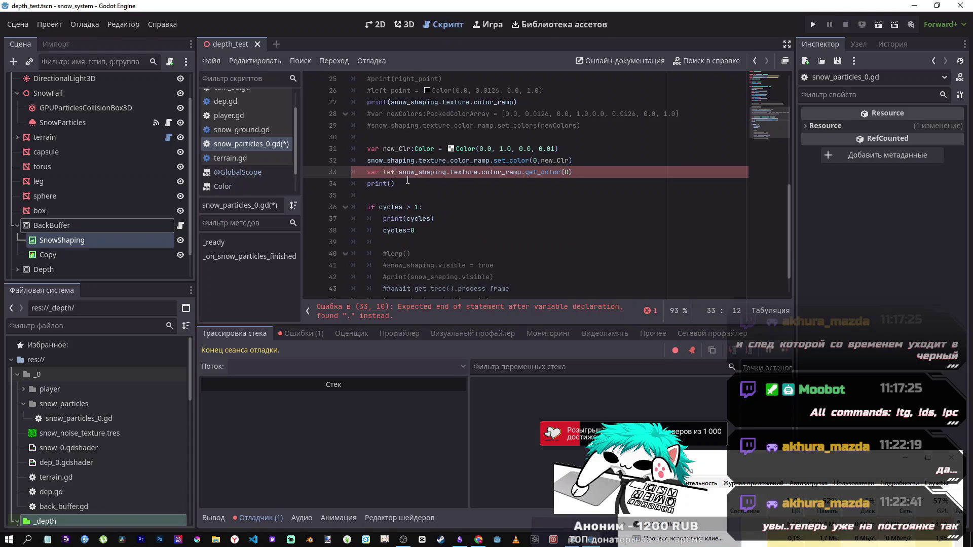
Step: Delete the leftover print() line and rename the variable to left_point
left_click_drag(401, 180, 337, 186)
key("BackSpace")
key("BackSpace")
left_click(400, 172)
type("_point")
left_click(408, 172)
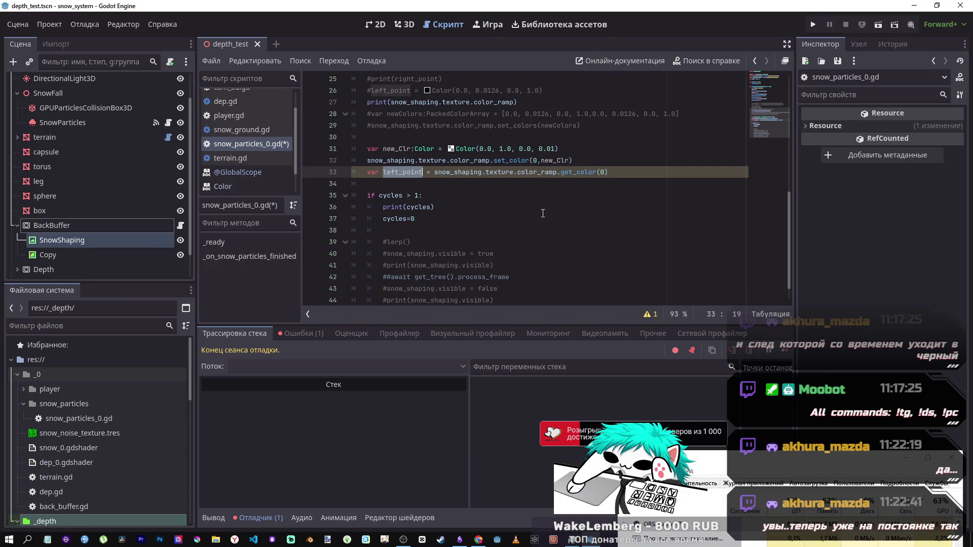
key("Down")
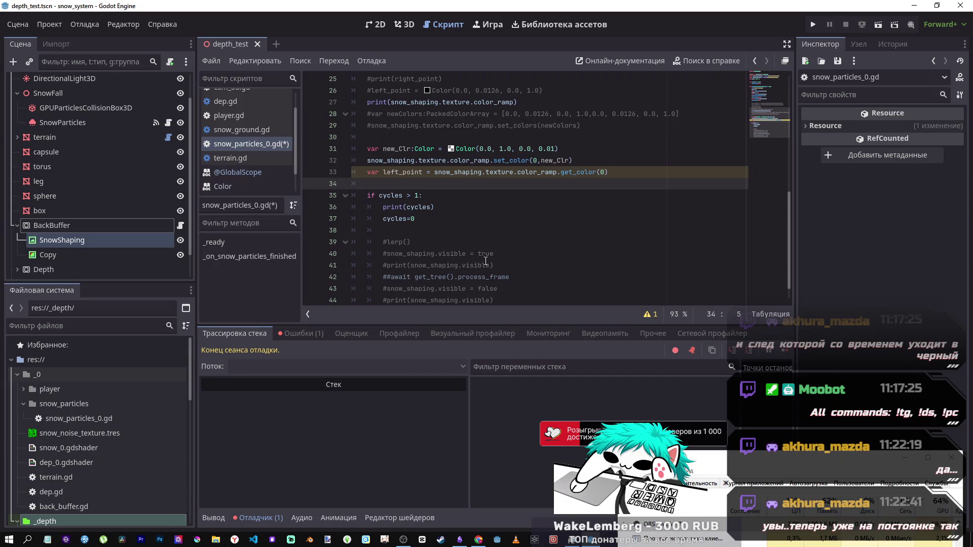
Step: Uncomment the lerp() call on line 39 and pass left_point, as its first argument
left_click(405, 242)
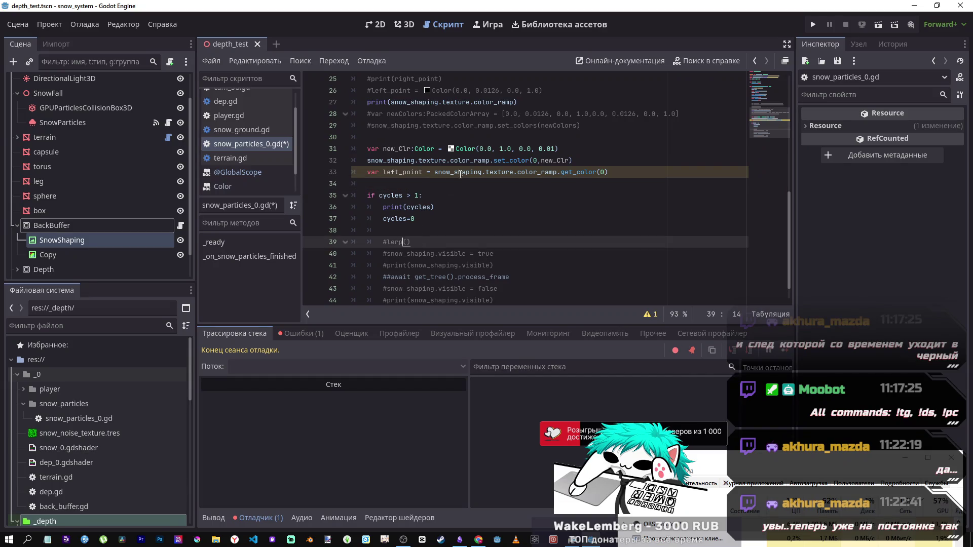
mouse_move(462, 178)
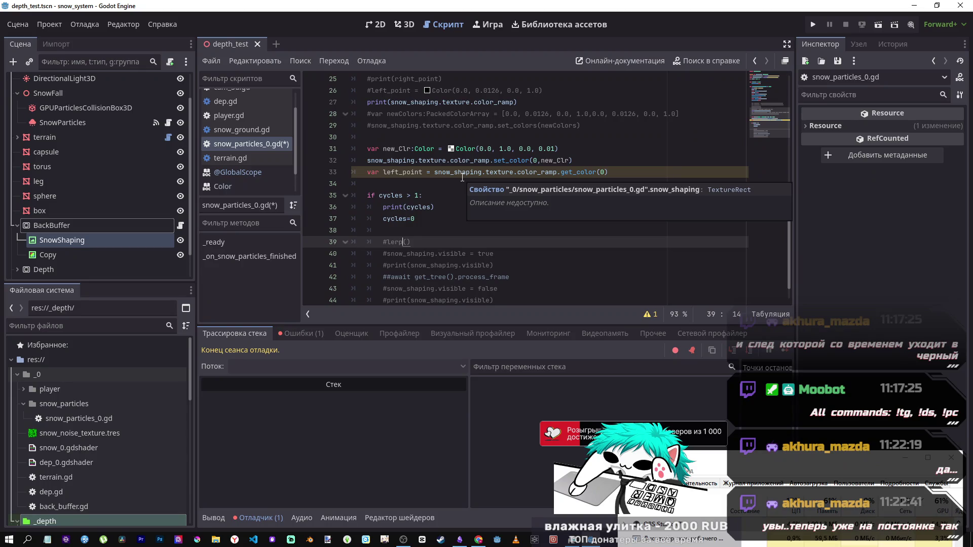
type("left_point")
key("ctrl+BackSpace")
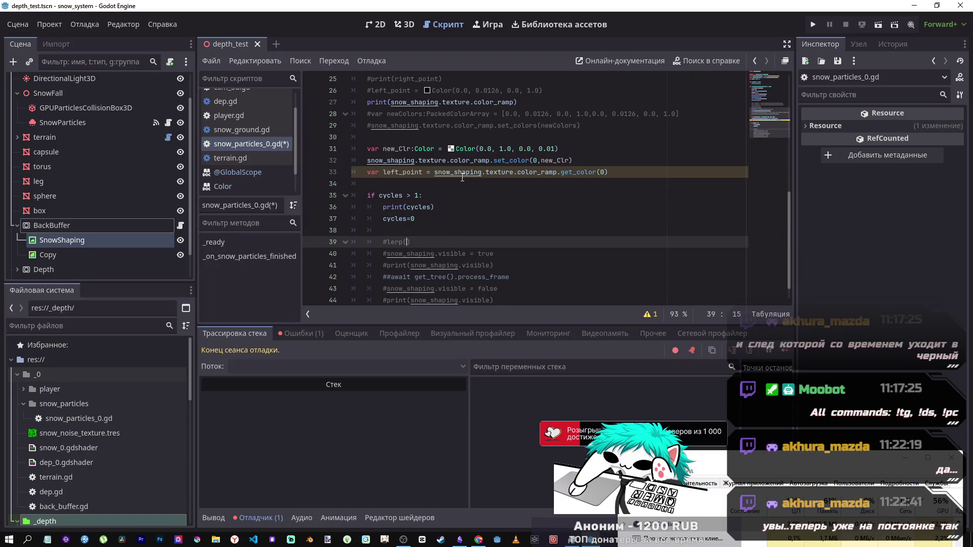
key("ctrl+k")
type("left_point,")
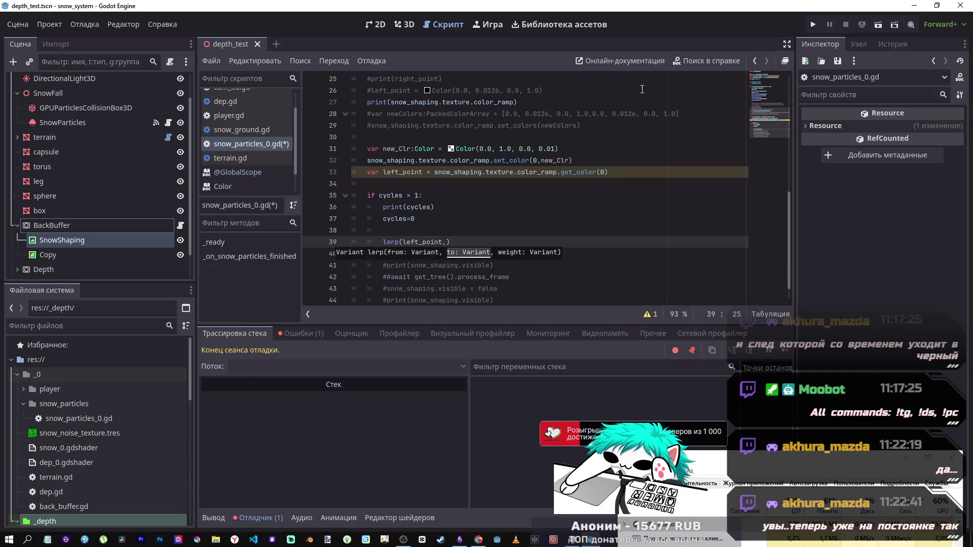
left_click(695, 61)
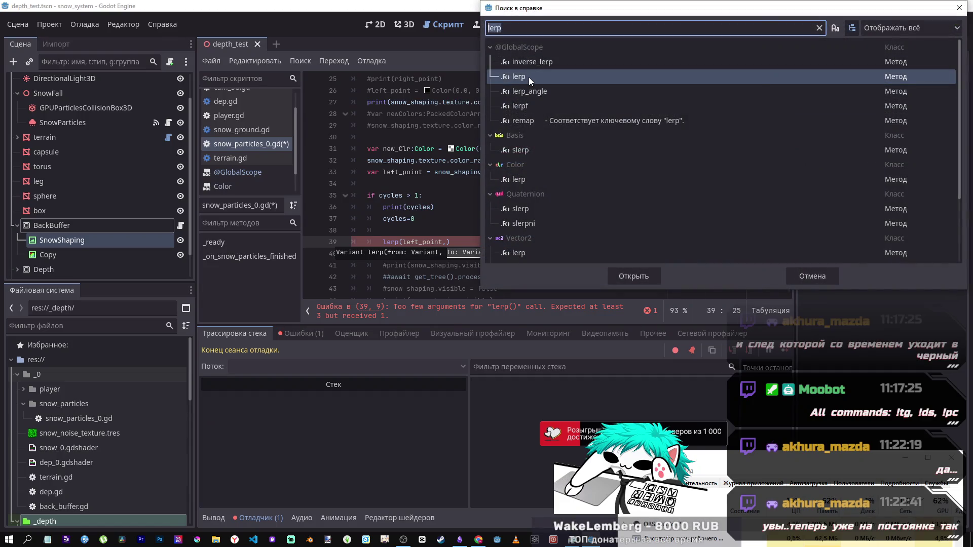
double_click(525, 104)
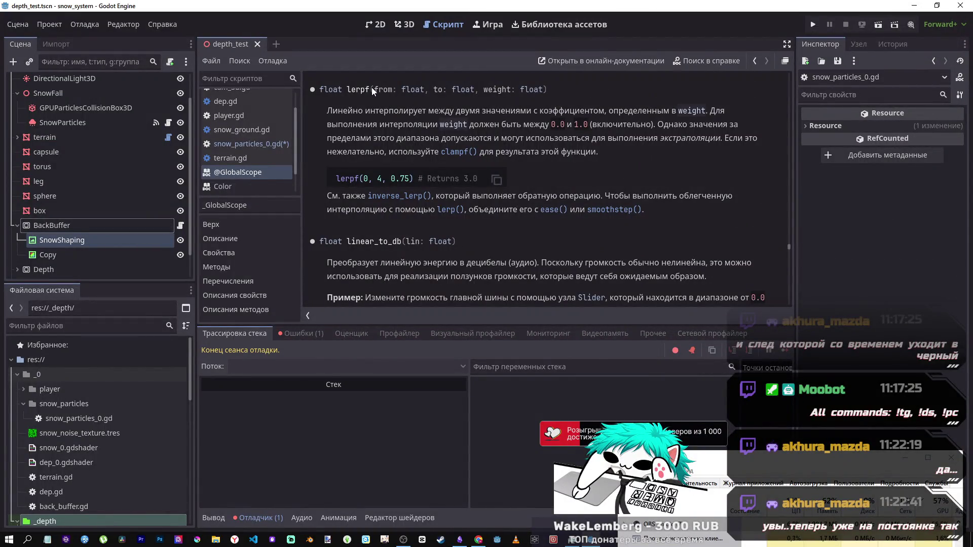
left_click(253, 144)
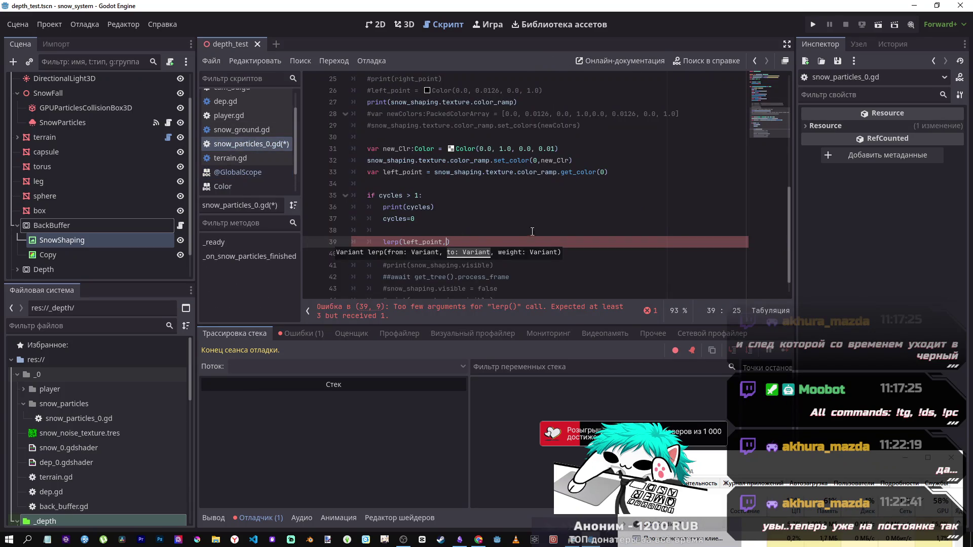
Step: Add new_Clr as the second lerp argument after left_point on line 39
double_click(421, 172)
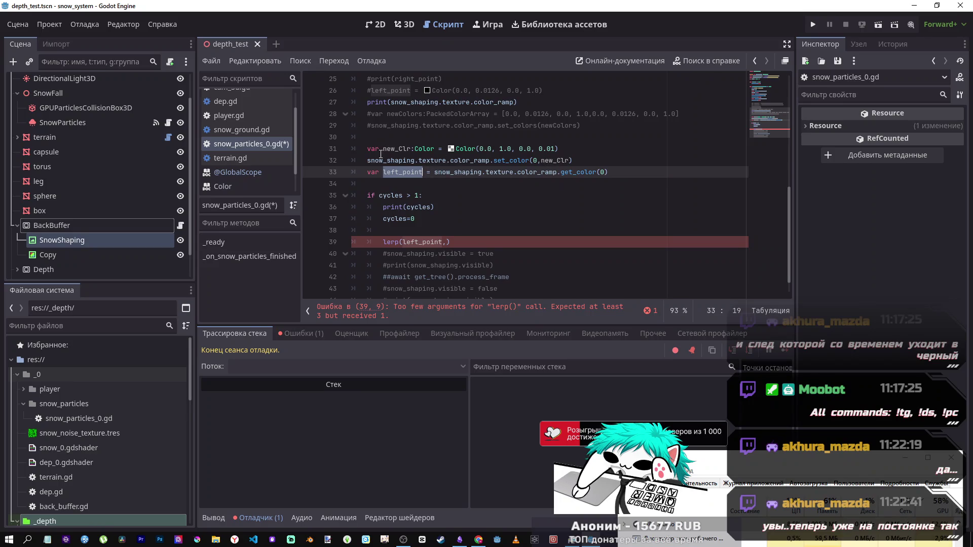
double_click(397, 149)
left_click(447, 244)
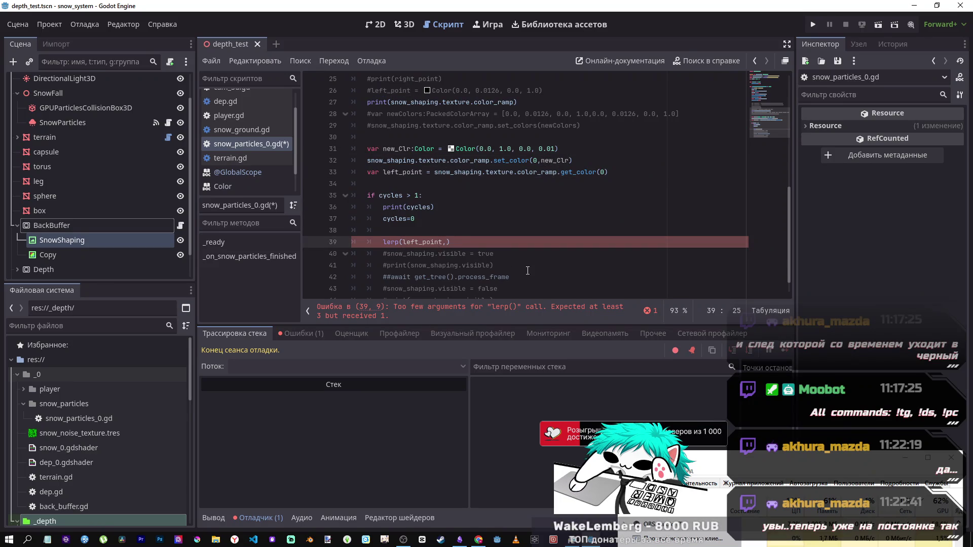
type("left_point")
key("ctrl+z")
double_click(403, 149)
key("ctrl+c")
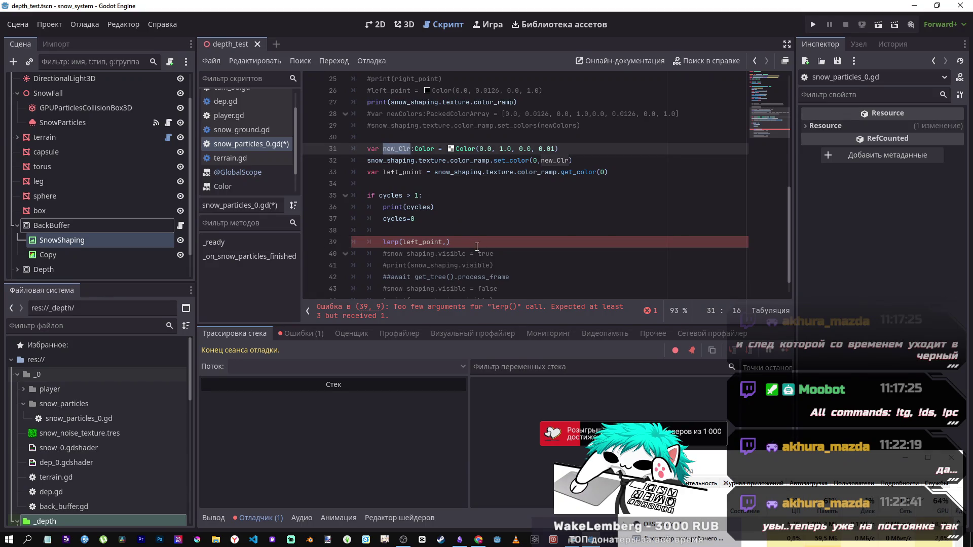
left_click(443, 242)
key("ctrl+v")
left_click(441, 242)
type(",")
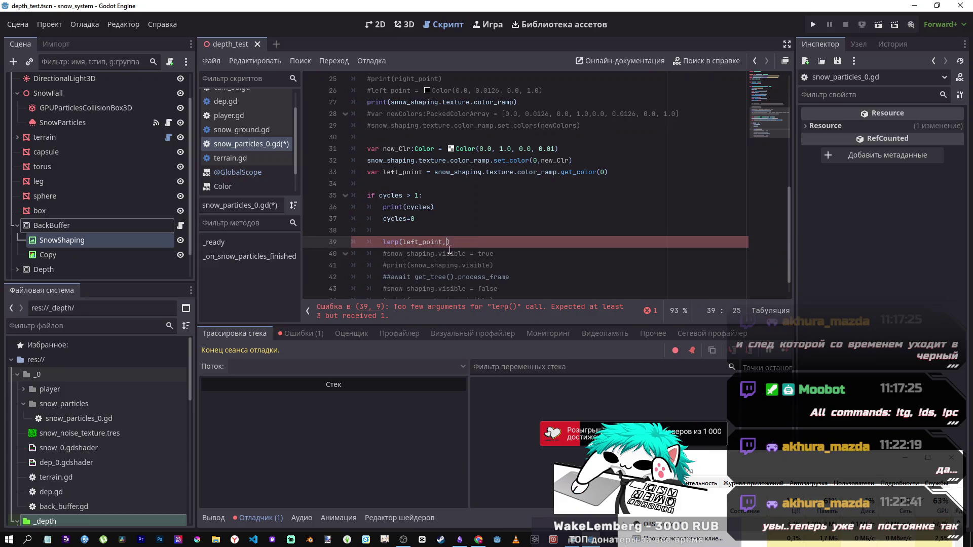
Step: Set the weight to delta*1.0, assign the result to left_point, and change lerp to lerpf
left_click(476, 242)
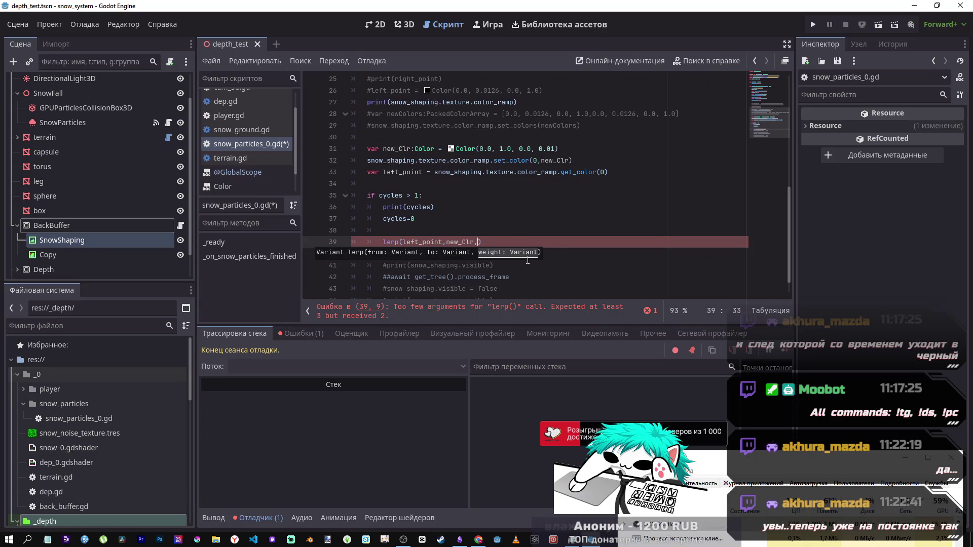
type("new_Clr,")
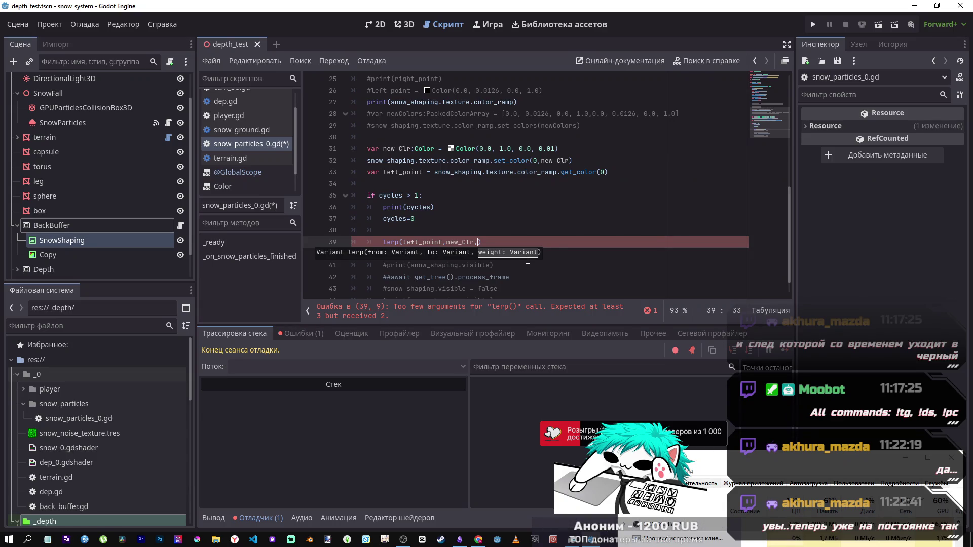
type("delta*")
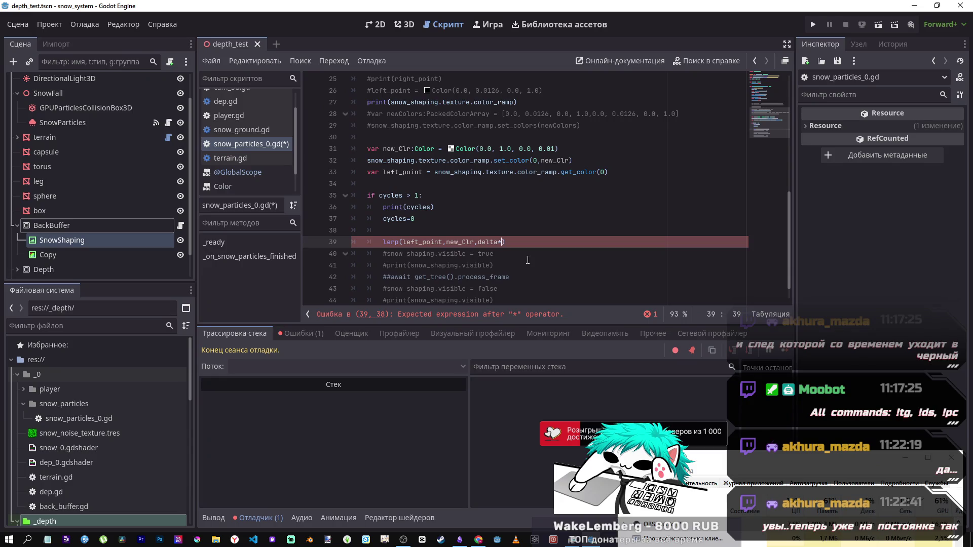
type("1.0")
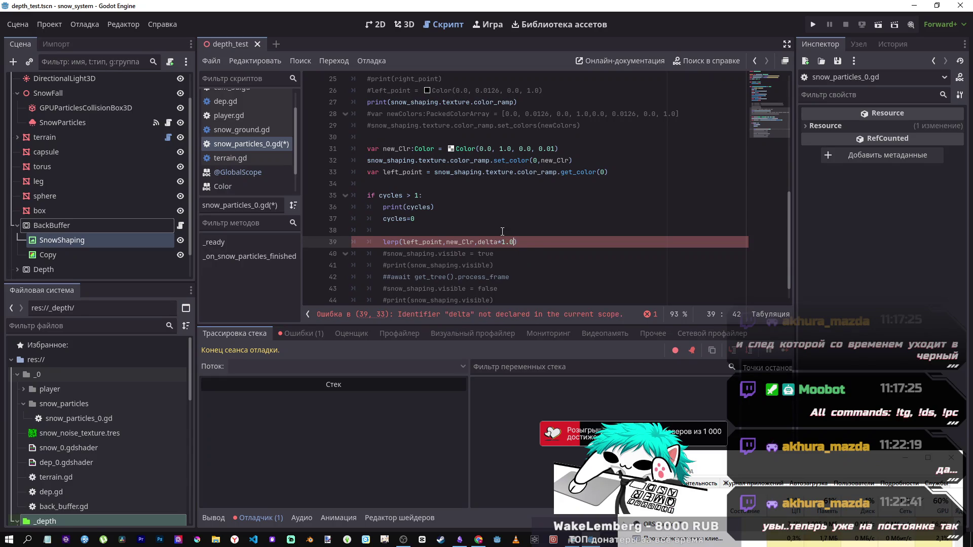
left_click(502, 231)
key("Down")
type("left_point ")
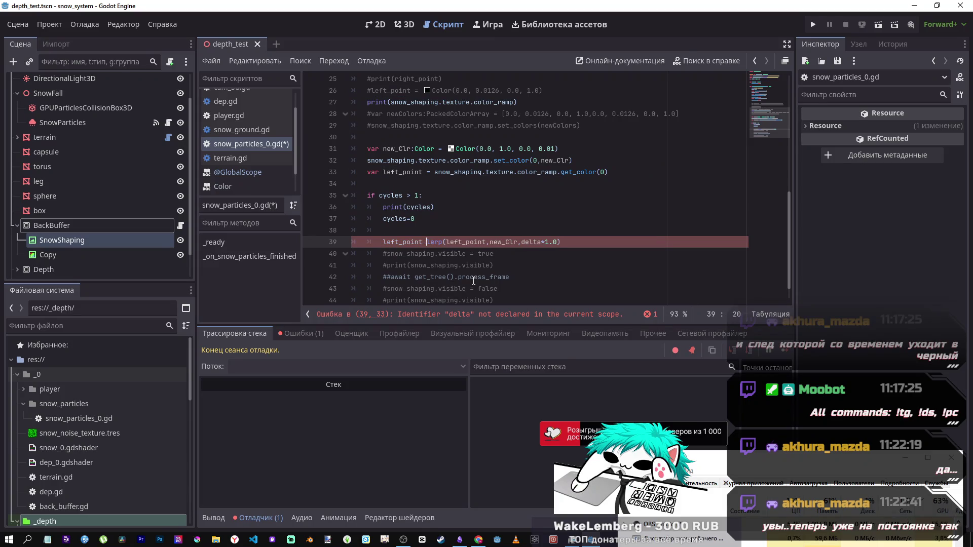
type("=")
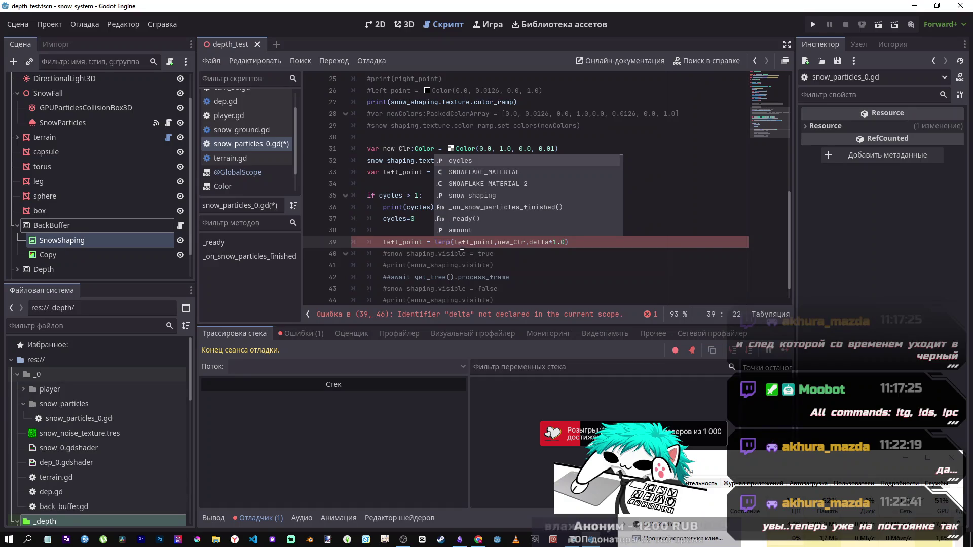
key("Right")
key("Right")
key("Right")
type("f")
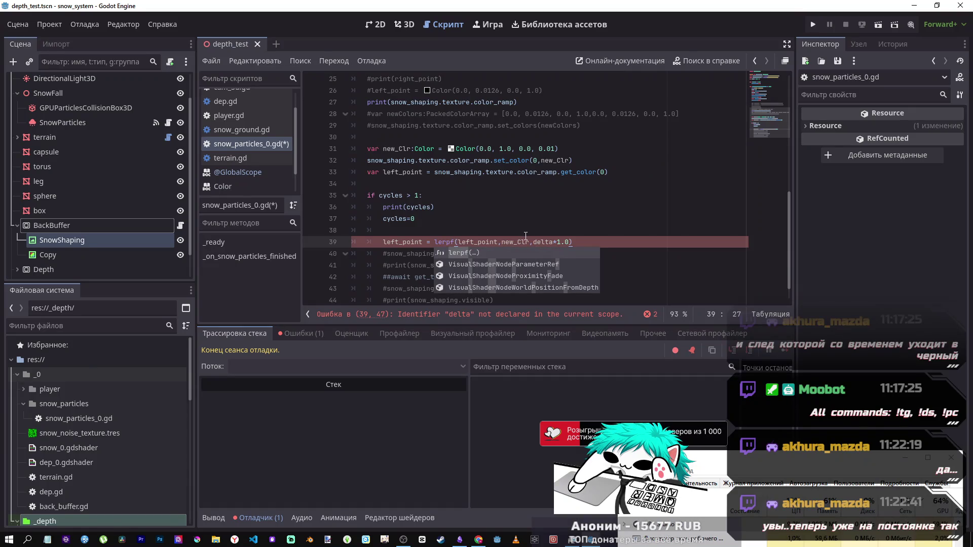
left_click(523, 236)
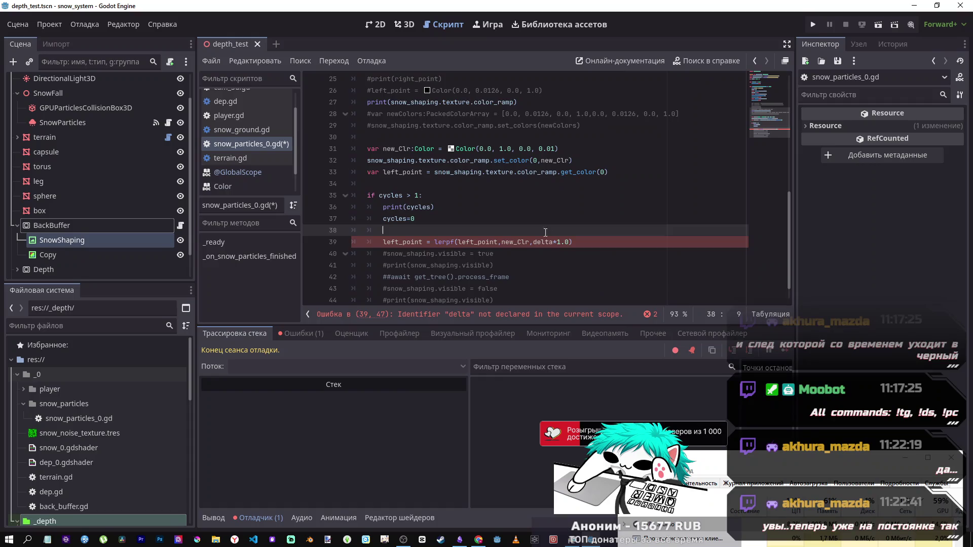
Step: Remove the delta* multiplier from the lerpf weight on line 39 and save
scroll(558, 273, "up", 5)
scroll(559, 273, "up", 3)
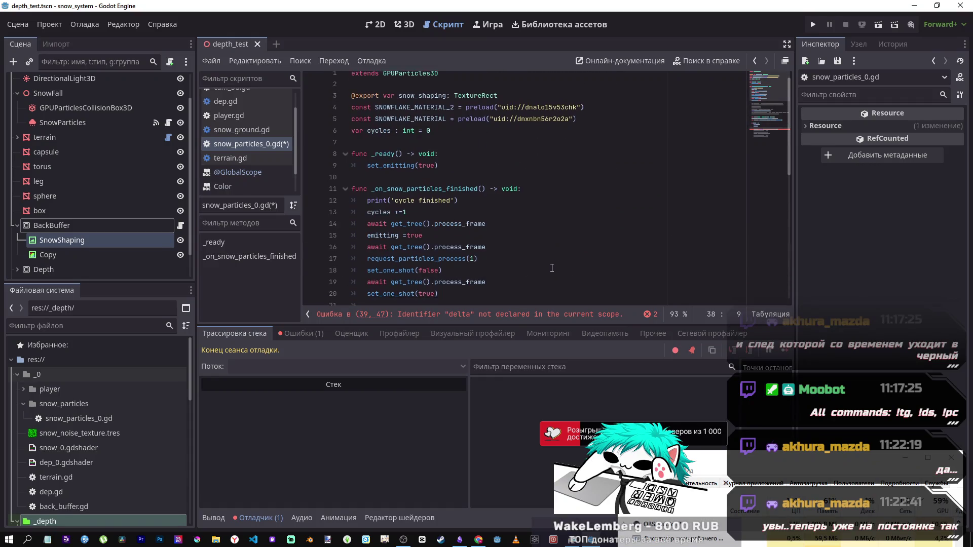
scroll(549, 266, "down", 8)
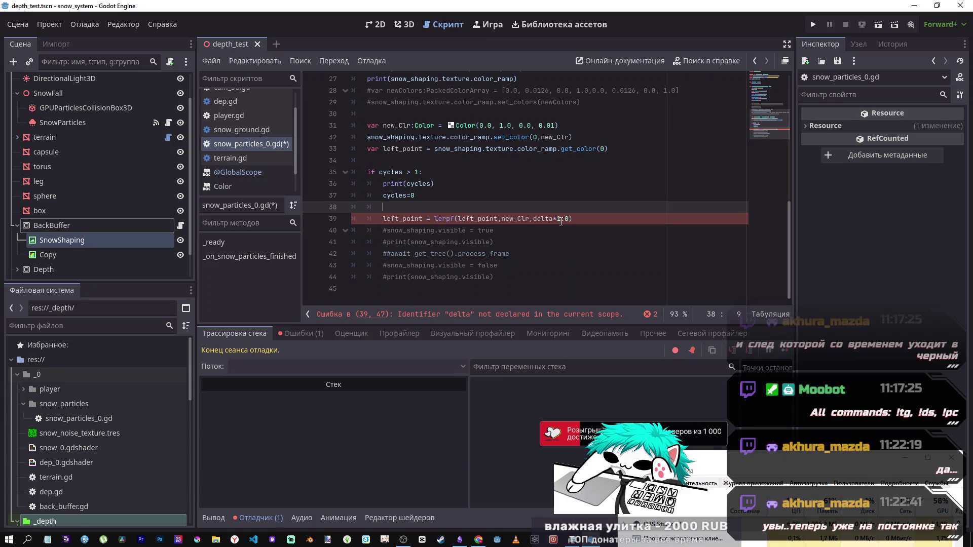
left_click(570, 219)
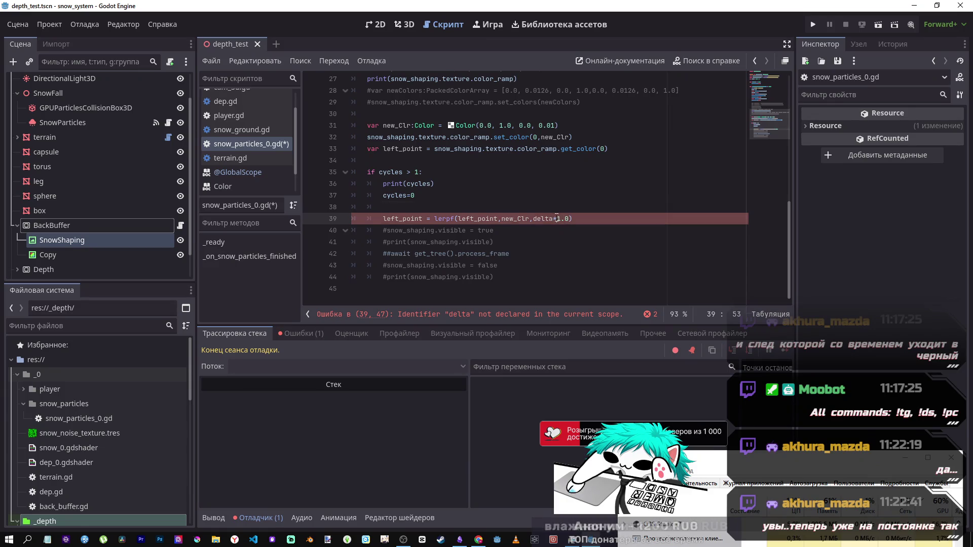
left_click_drag(556, 219, 533, 219)
key("BackSpace")
key("ctrl+s")
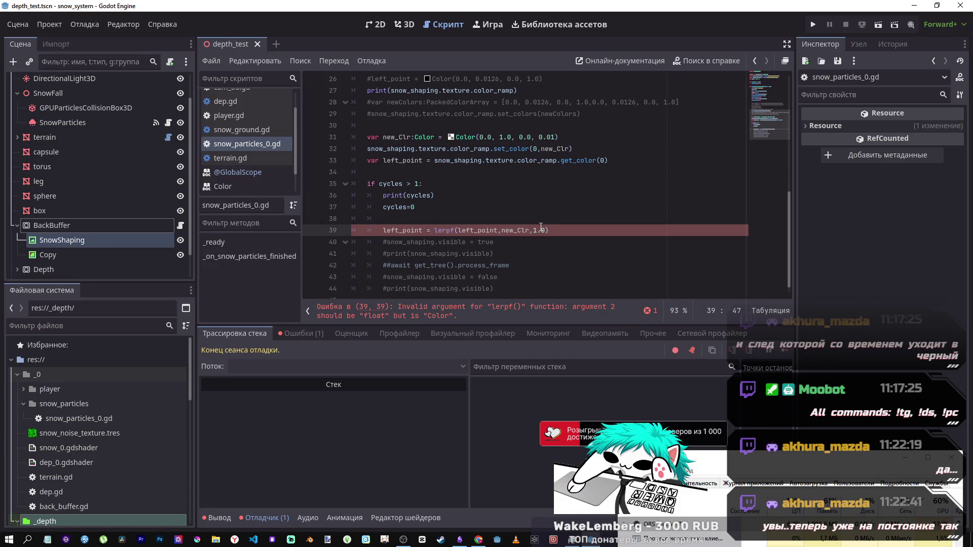
Step: Change the lerpf arguments to left_point.a and new_Clr.a and save the script
left_click(498, 231)
type(".a")
left_click(538, 231)
type(".a")
left_click(572, 228)
key("ctrl+s")
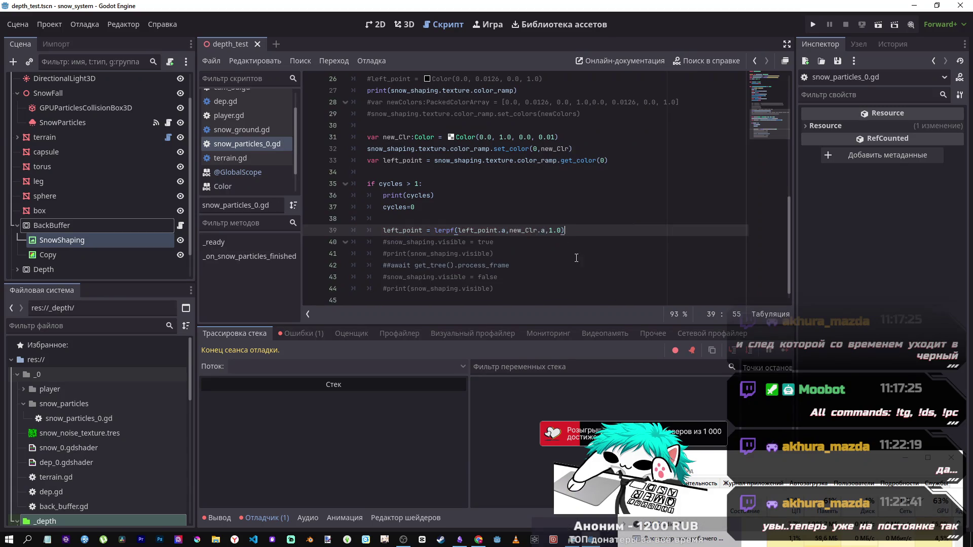
Step: Remove the stray empty line 40, save, and open the lerpf help page
key("Return")
left_click(479, 222)
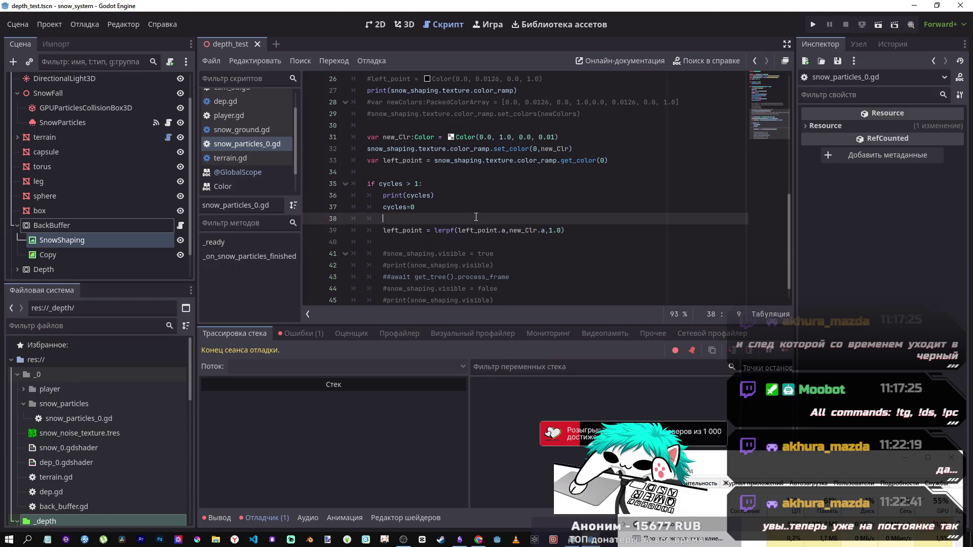
left_click(448, 242)
key("BackSpace")
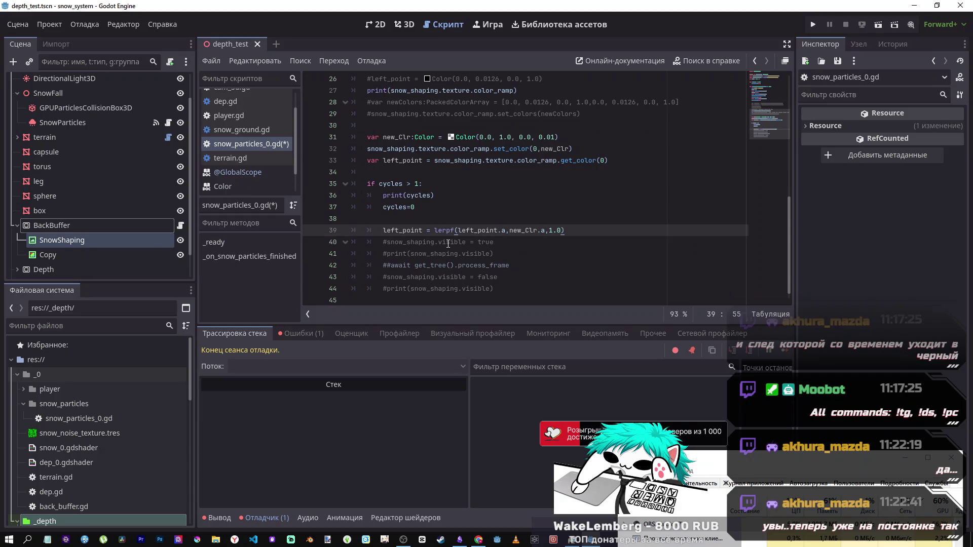
key("ctrl+s")
left_click(449, 230, "ctrl")
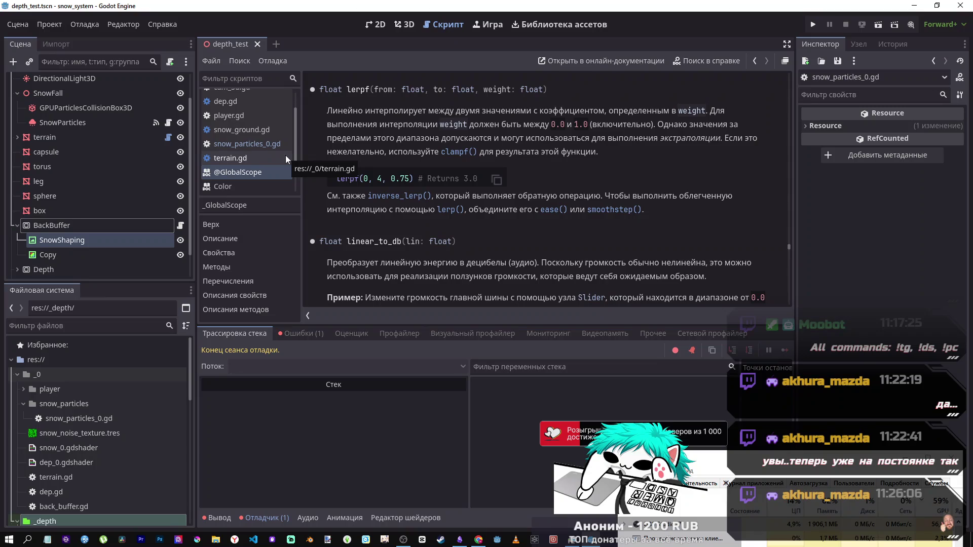
Step: Switch back to snow_particles_0.gd and scroll through the code around line 39
left_click(276, 144)
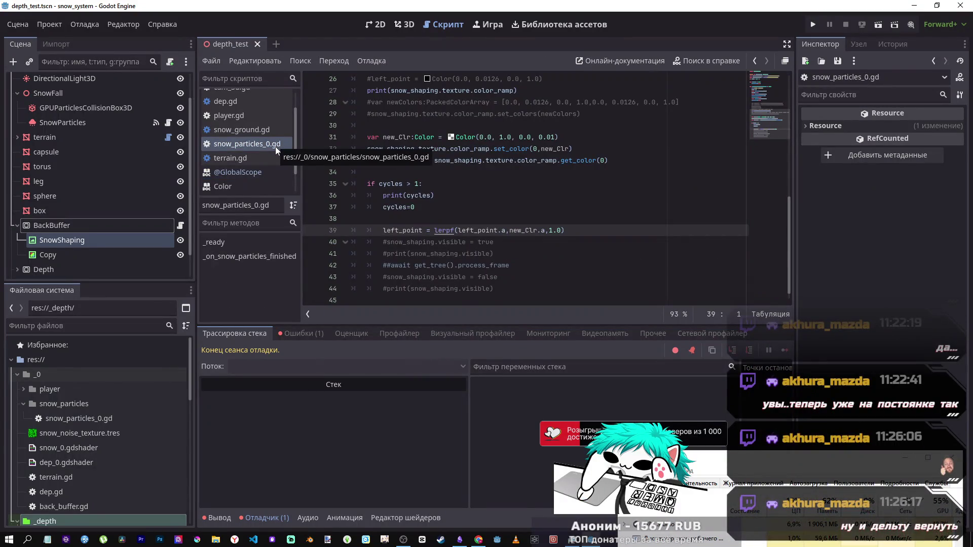
left_click(556, 230)
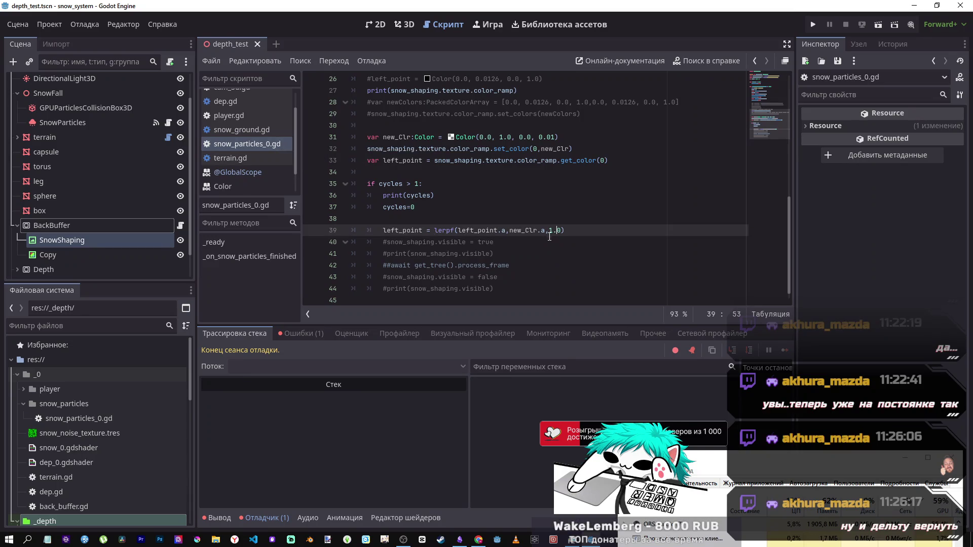
scroll(542, 227, "up", 8)
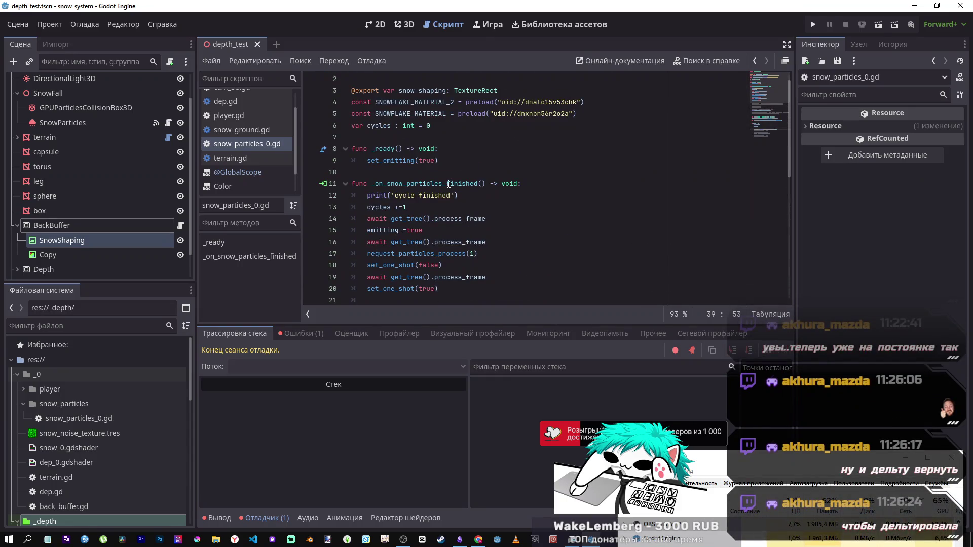
scroll(492, 212, "down", 4)
scroll(492, 213, "up", 4)
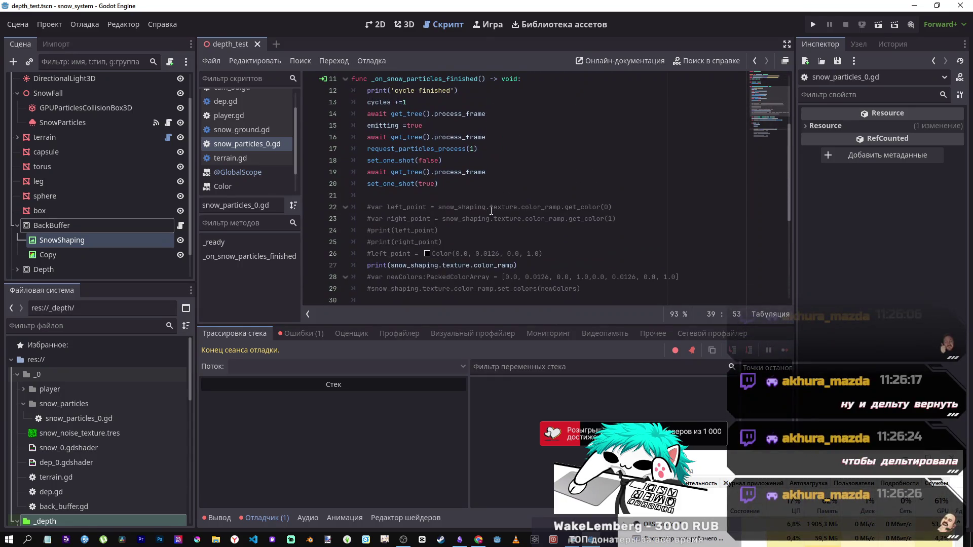
scroll(489, 214, "down", 7)
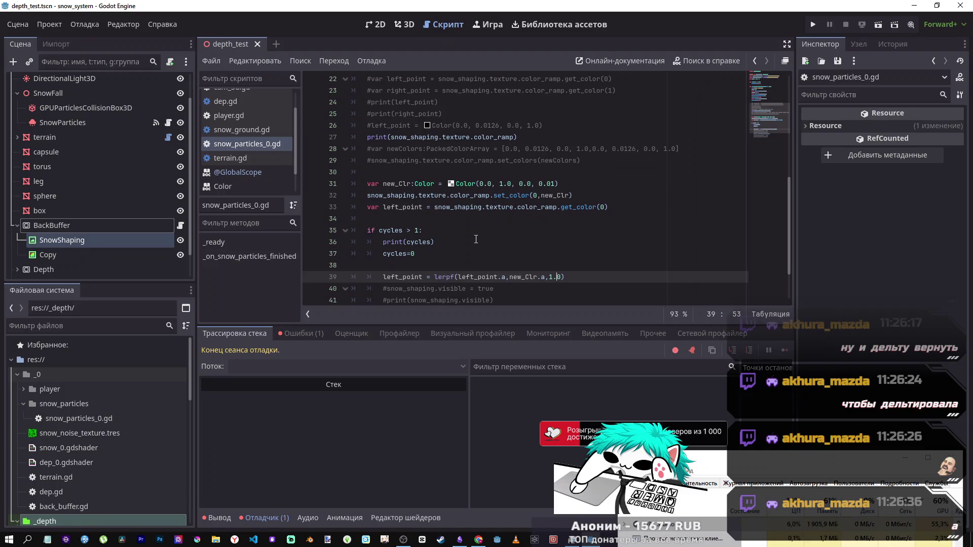
scroll(467, 246, "up", 6)
scroll(458, 251, "down", 6)
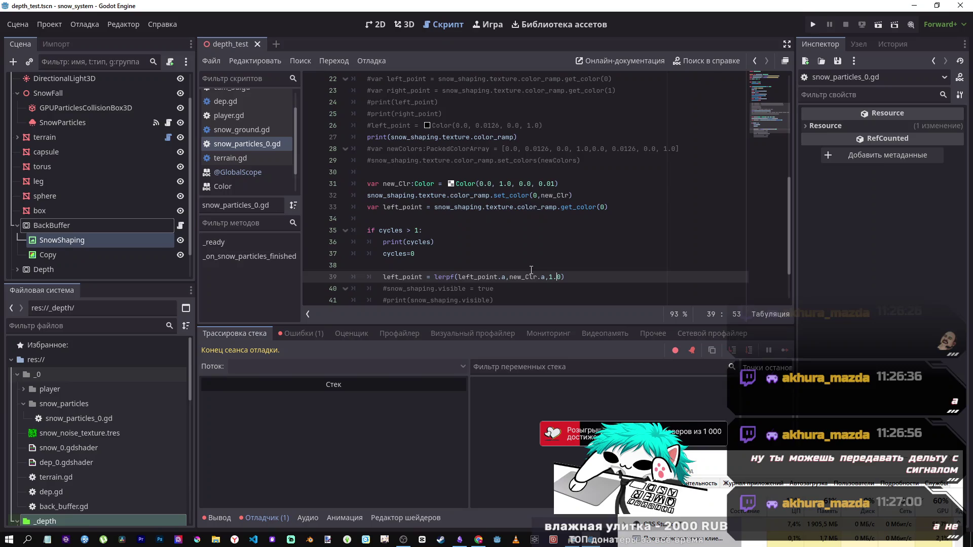
scroll(512, 276, "down", 2)
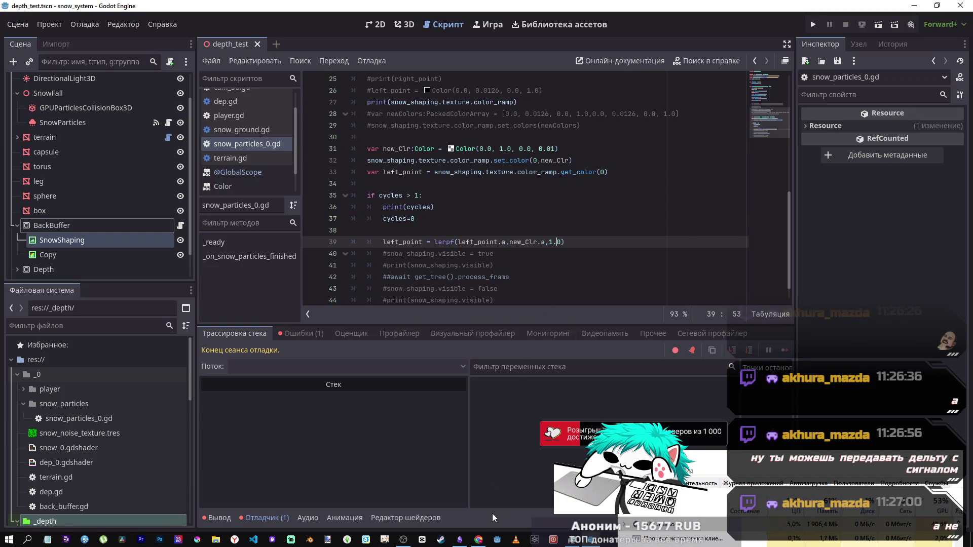
Step: Inspect the lerpf arguments and 1.0 weight on line 39, then reopen the lerpf help page
double_click(559, 242)
double_click(560, 243)
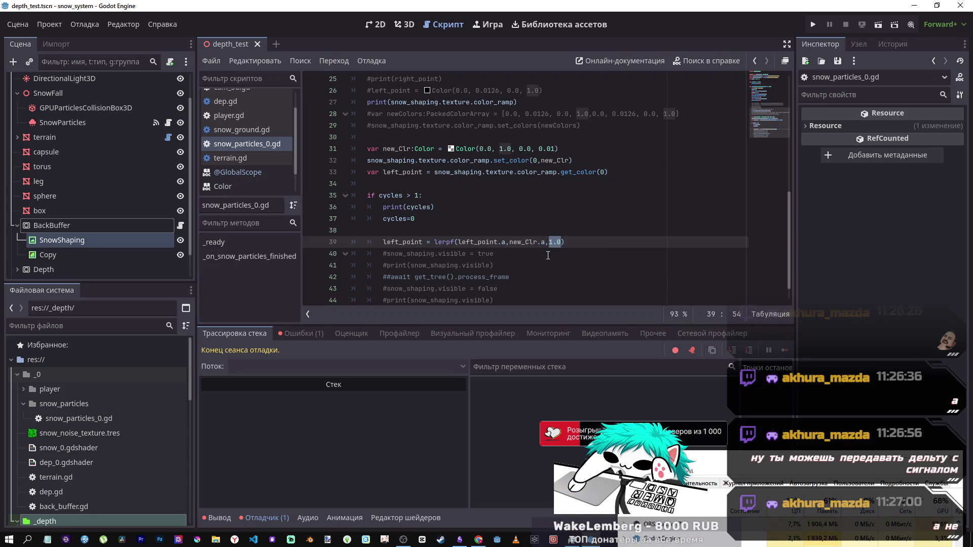
left_click_drag(443, 242, 543, 242)
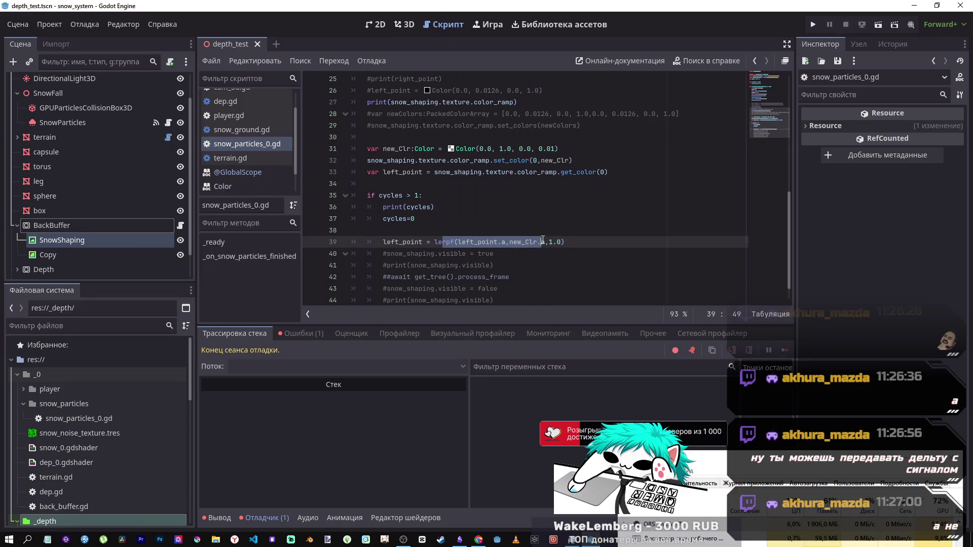
left_click(550, 242)
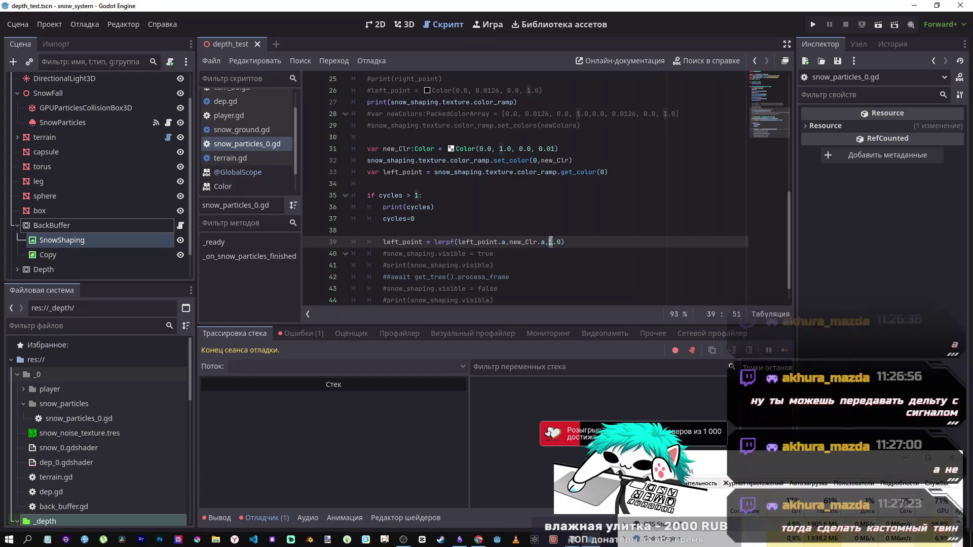
left_click(561, 242)
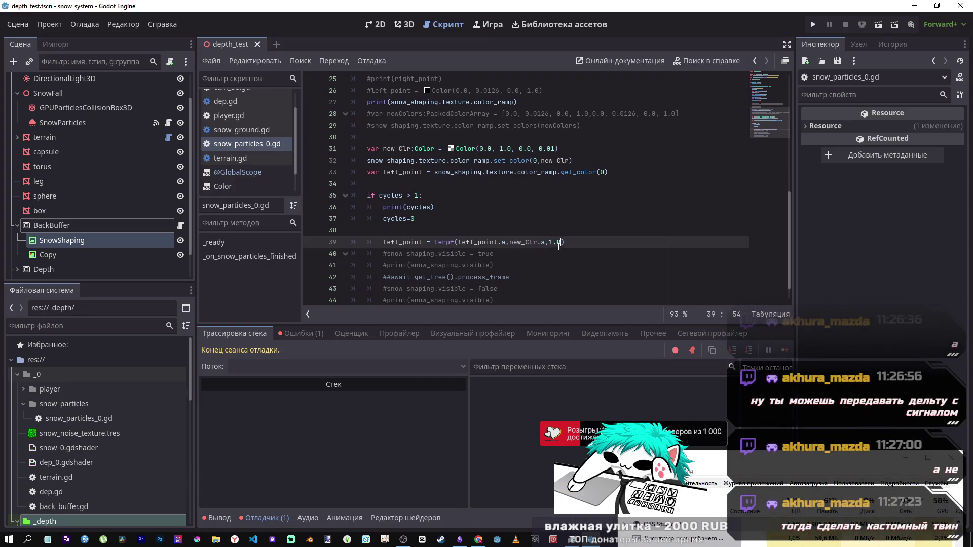
left_click(458, 242)
left_click(447, 242, "ctrl")
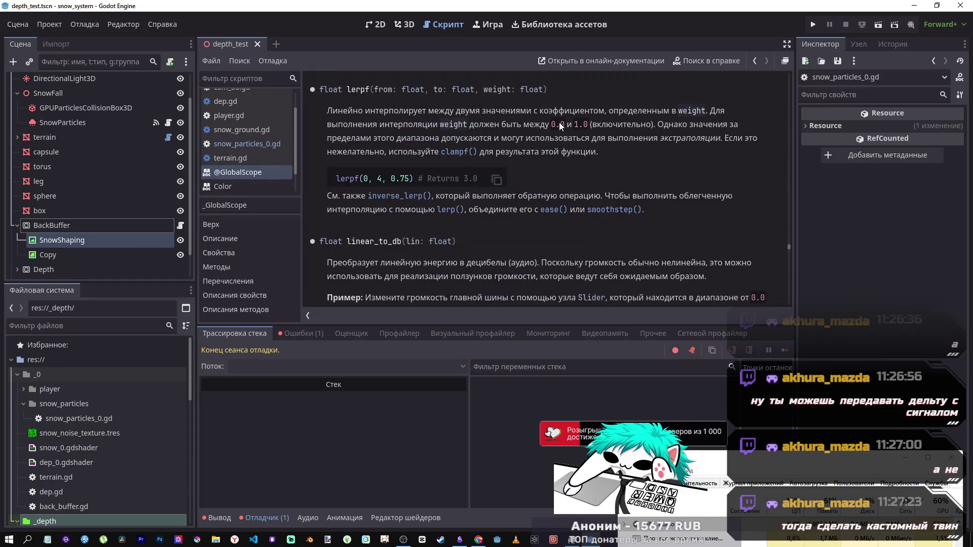
left_click_drag(552, 125, 588, 125)
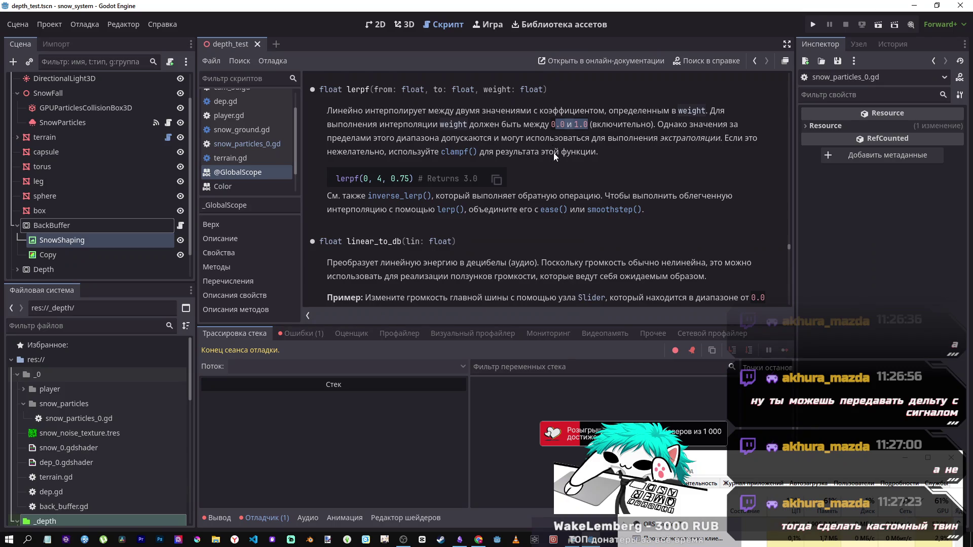
scroll(554, 153, "down", 3)
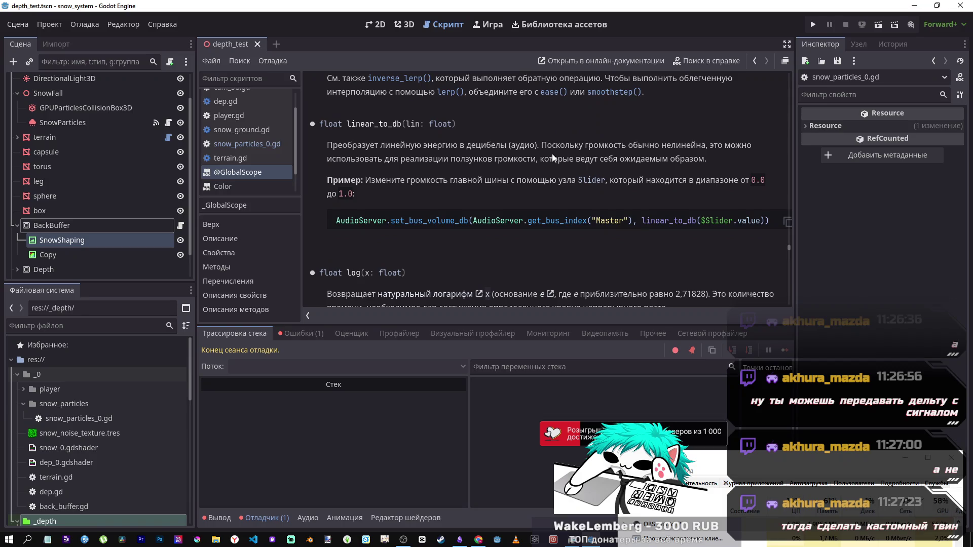
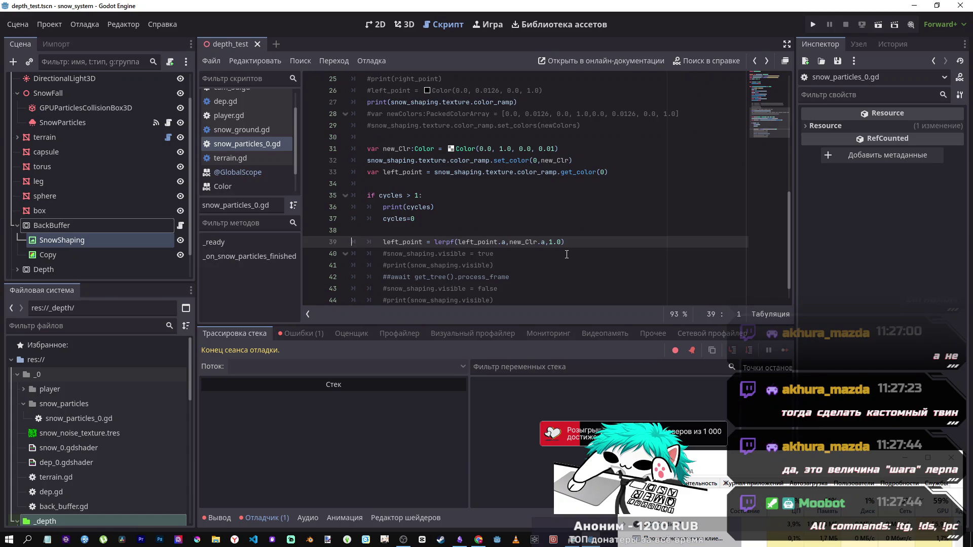
Step: Delete and restore blank line 38, save snow_particles_0.gd, then put the caret on lerpf
key("BackSpace")
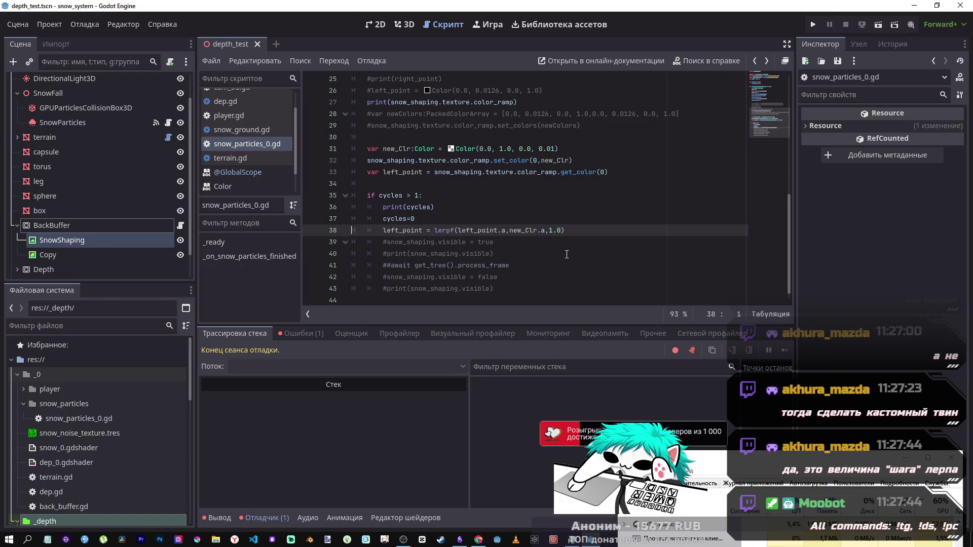
left_click(450, 220)
key("ctrl+z")
left_click(454, 223)
key("ctrl+s")
left_click(501, 241)
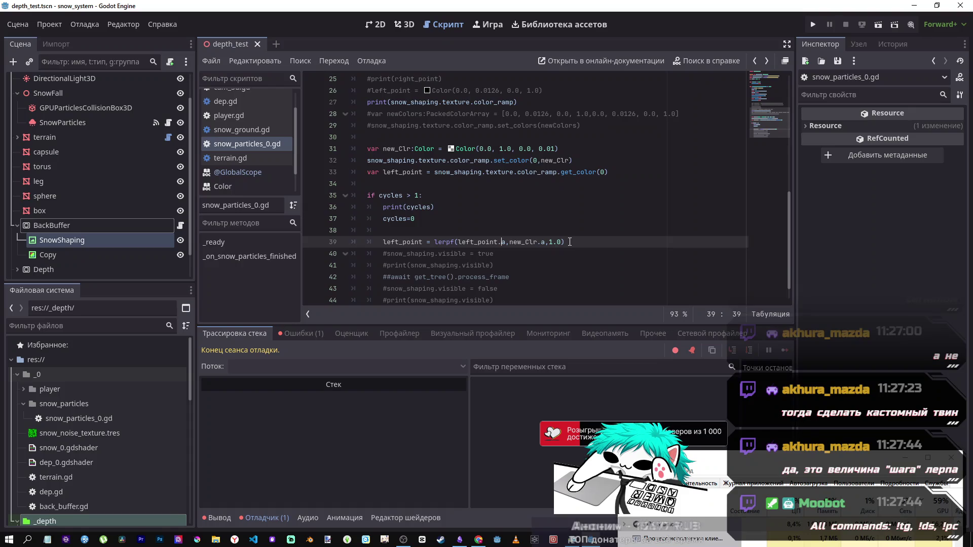
left_click(457, 242)
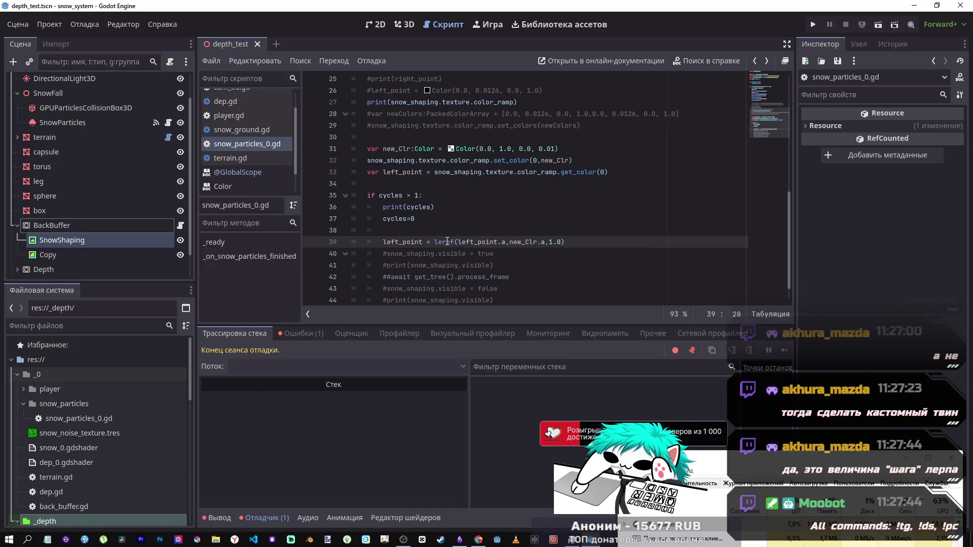
Step: Open the lerpf help page from the script and read its description
left_click(455, 242, "ctrl")
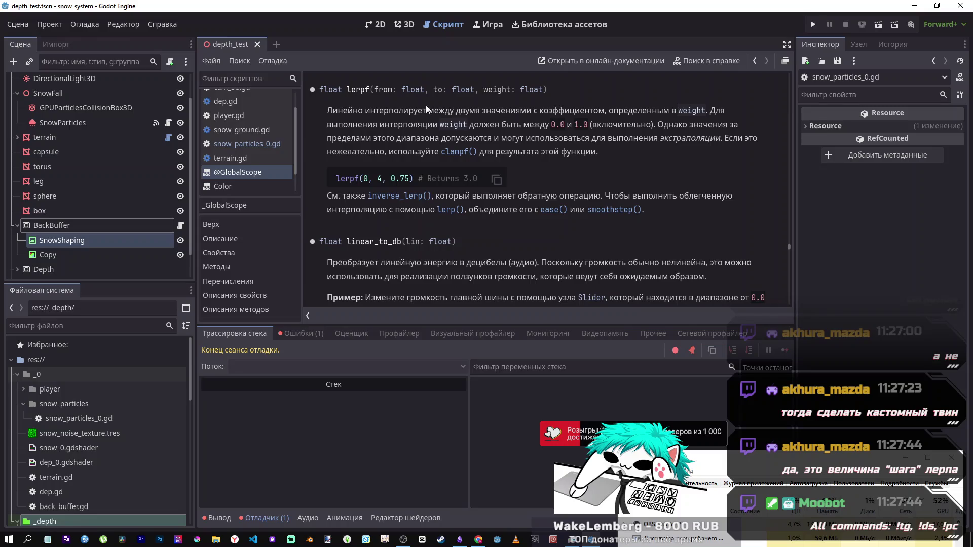
mouse_move(394, 111)
left_mouse_down()
mouse_move(657, 116)
mouse_move(657, 139)
left_mouse_up()
left_click(657, 139)
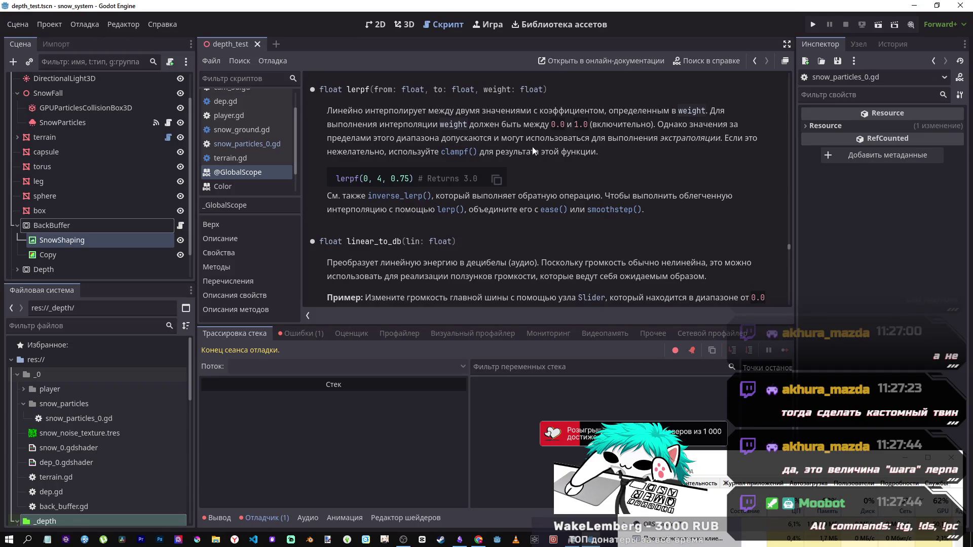
scroll(712, 172, "down", 1)
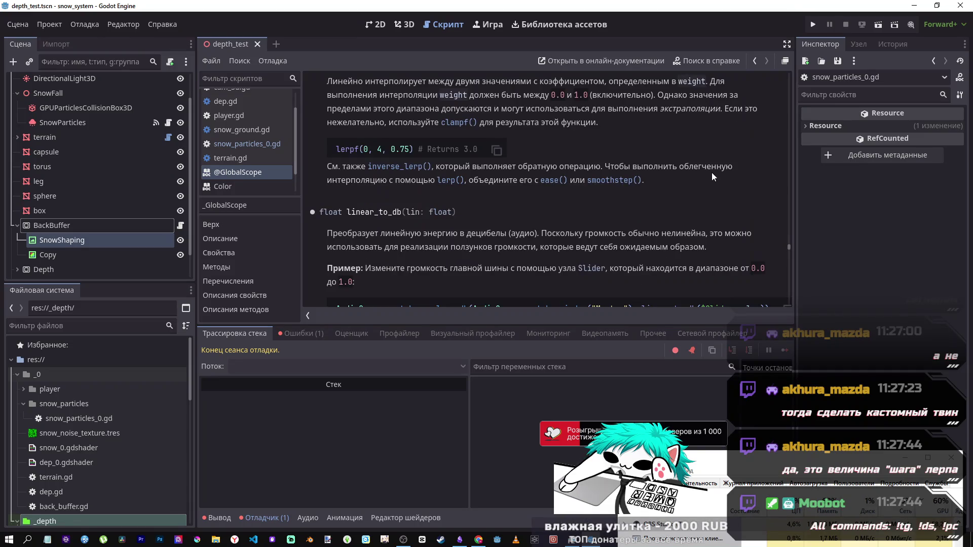
Step: View the smoothstep() entry, return to lerpf, then open the ease() entry
left_click(626, 181)
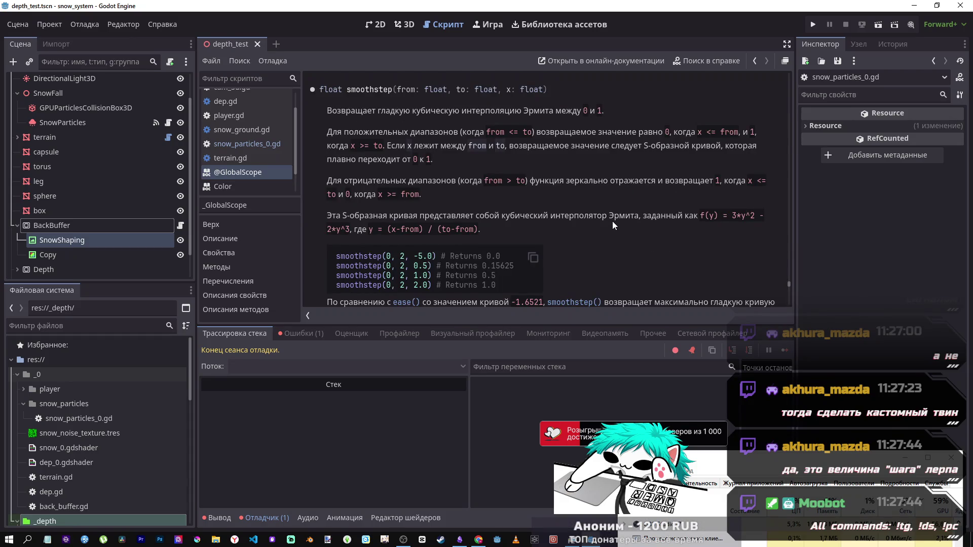
left_click(755, 61)
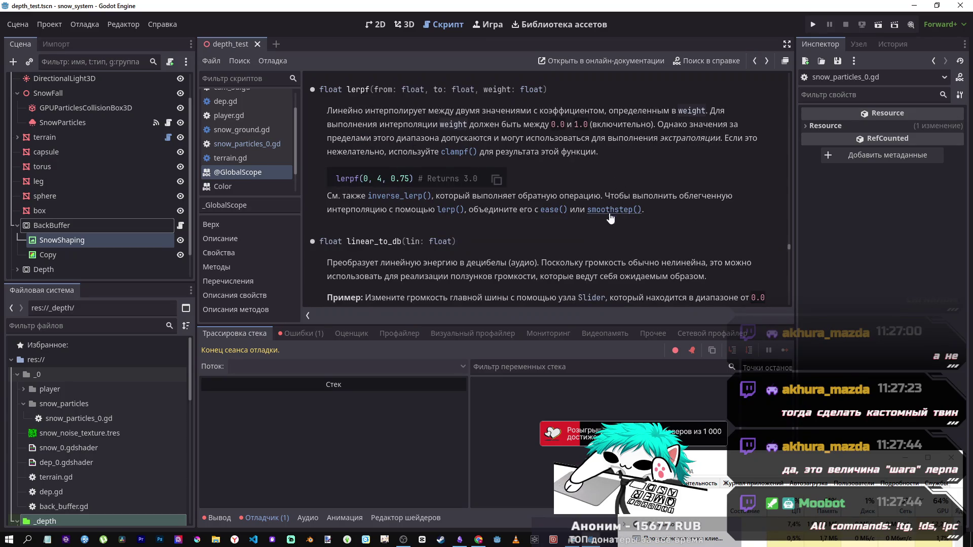
left_click(553, 210)
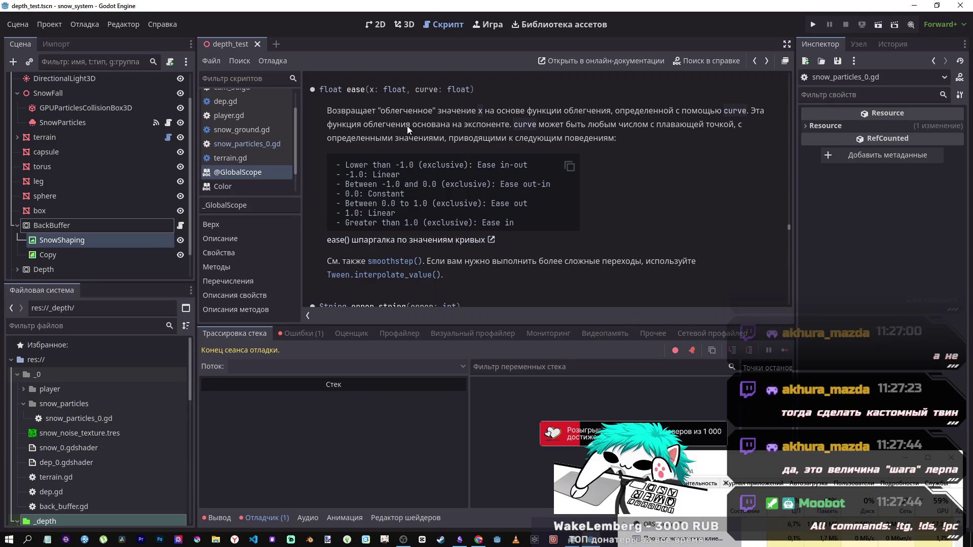
Step: Review the ease() curve value ranges, then open the ease() cheat sheet image in Chrome
scroll(407, 126, "down", 3)
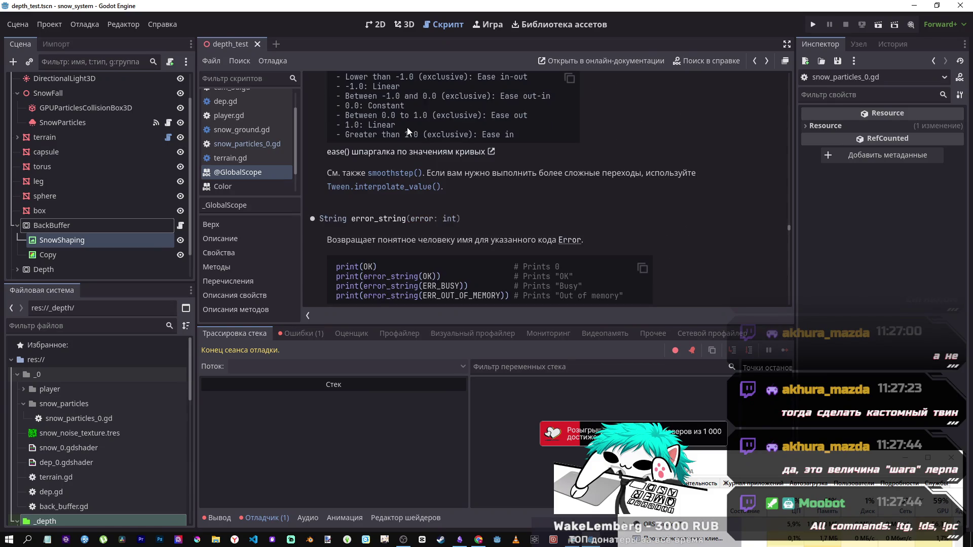
scroll(408, 132, "up", 3)
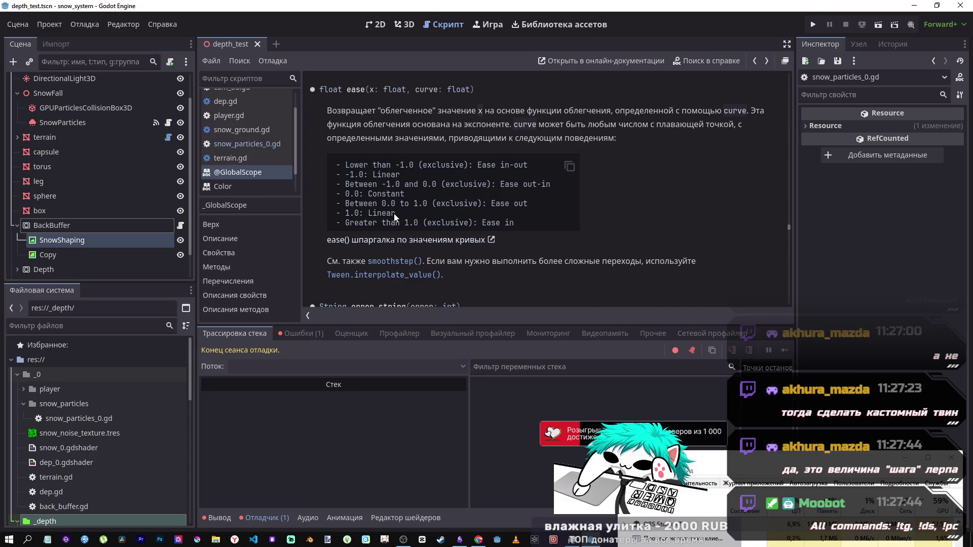
left_click_drag(428, 204, 393, 205)
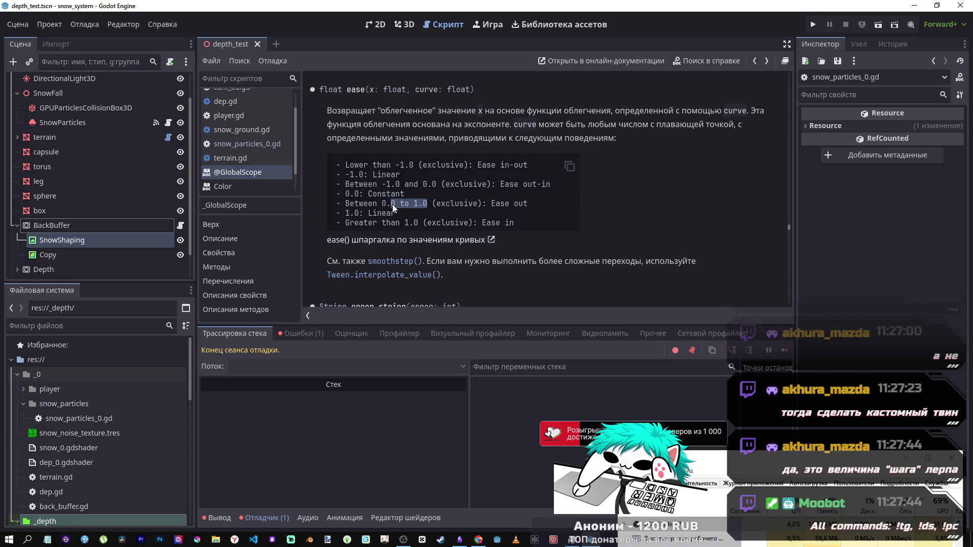
left_click_drag(366, 90, 347, 89)
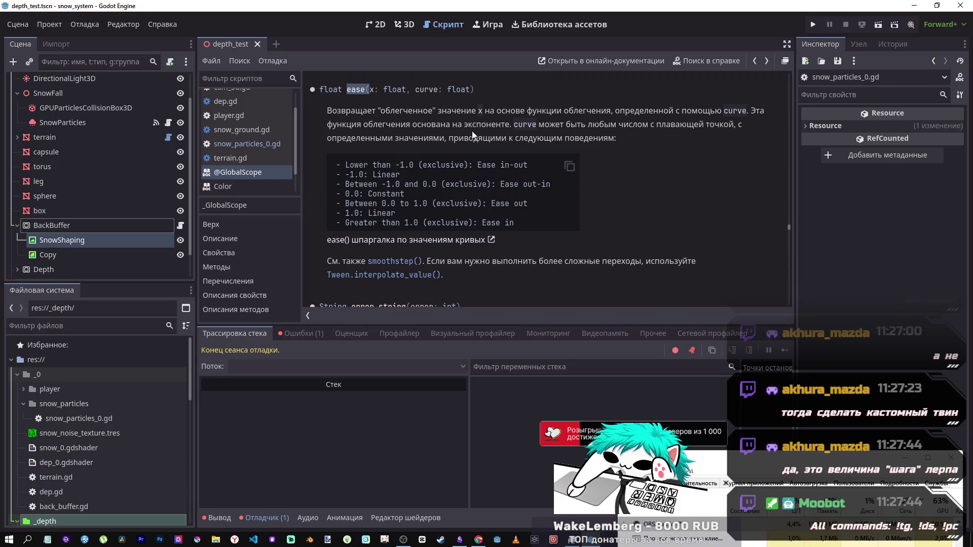
scroll(506, 135, "down", 3)
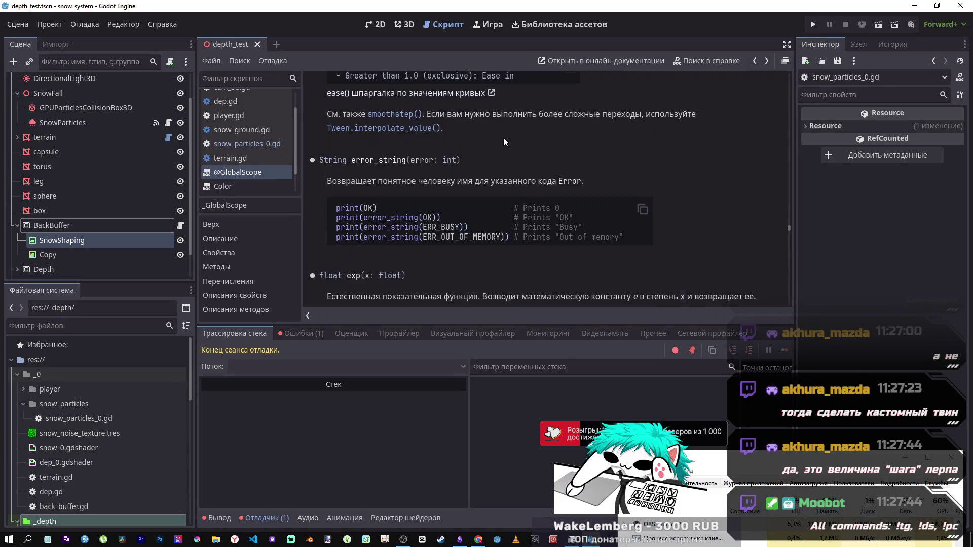
scroll(503, 138, "up", 2)
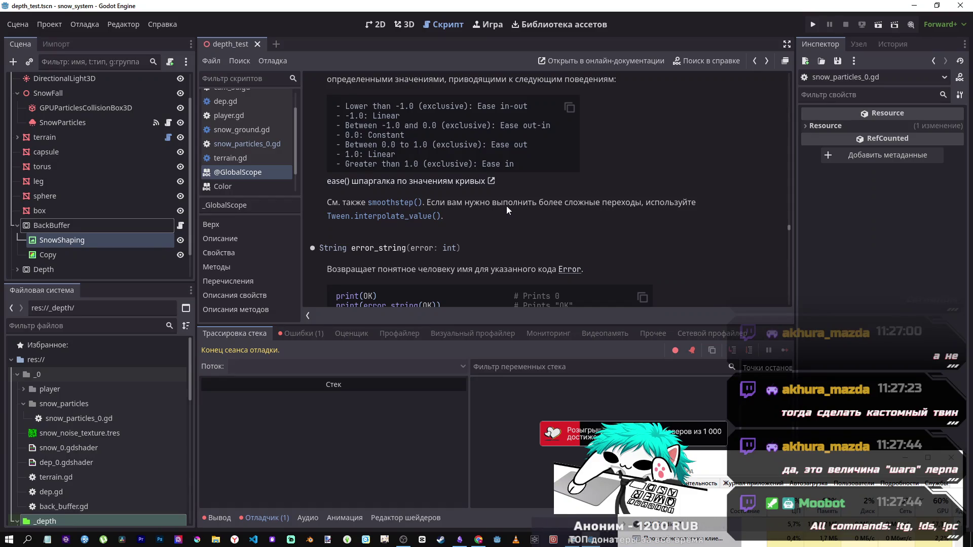
scroll(499, 206, "up", 1)
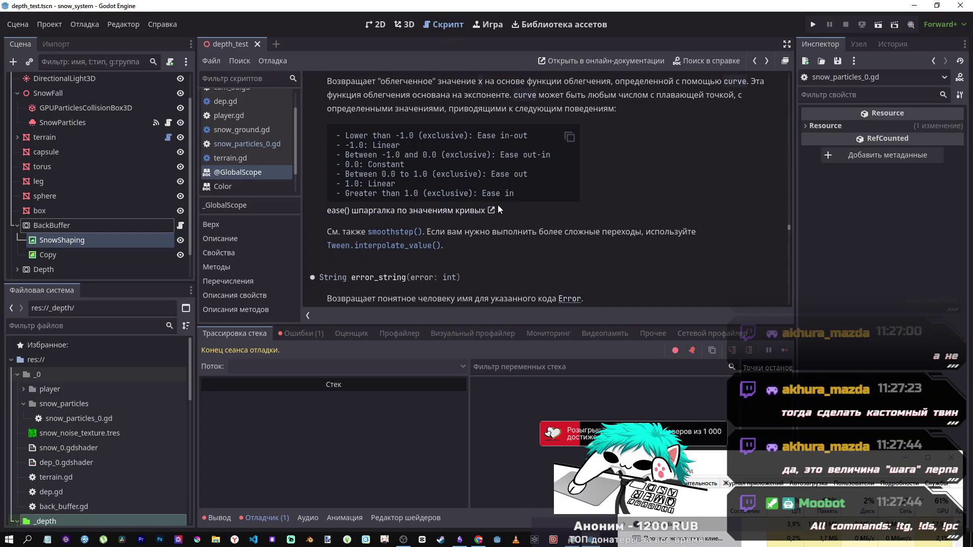
scroll(498, 208, "up", 1)
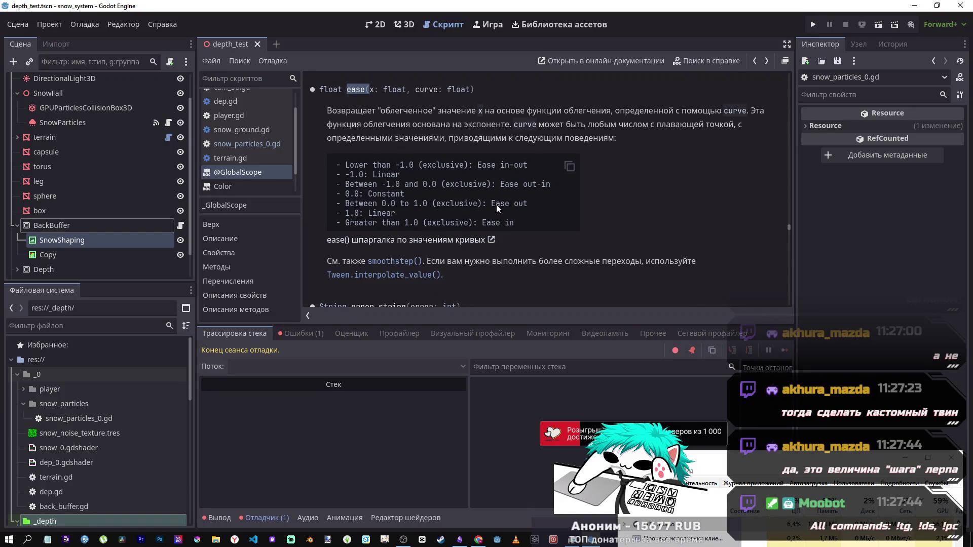
left_click(456, 241)
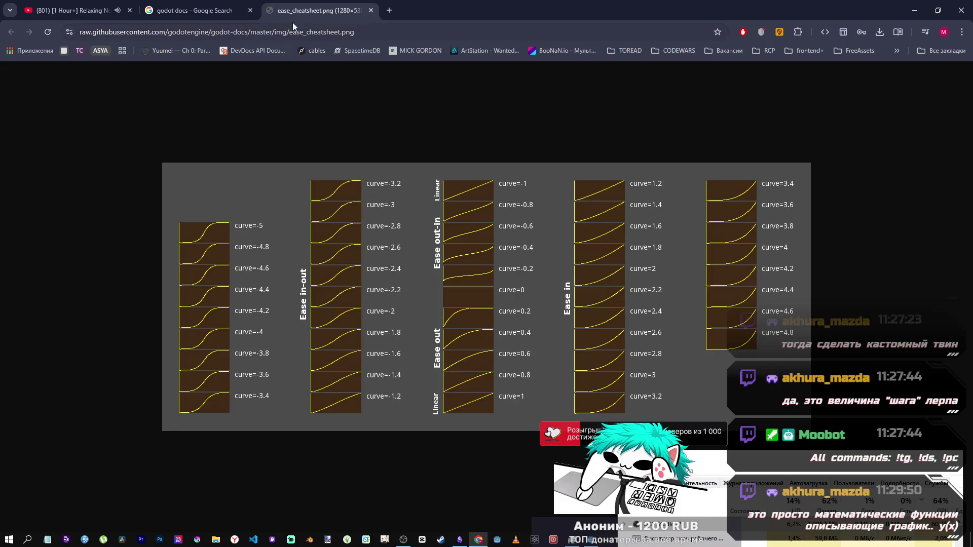
Step: Close the ease_cheatsheet.png tab and switch back to the Godot editor
middle_click(312, 10)
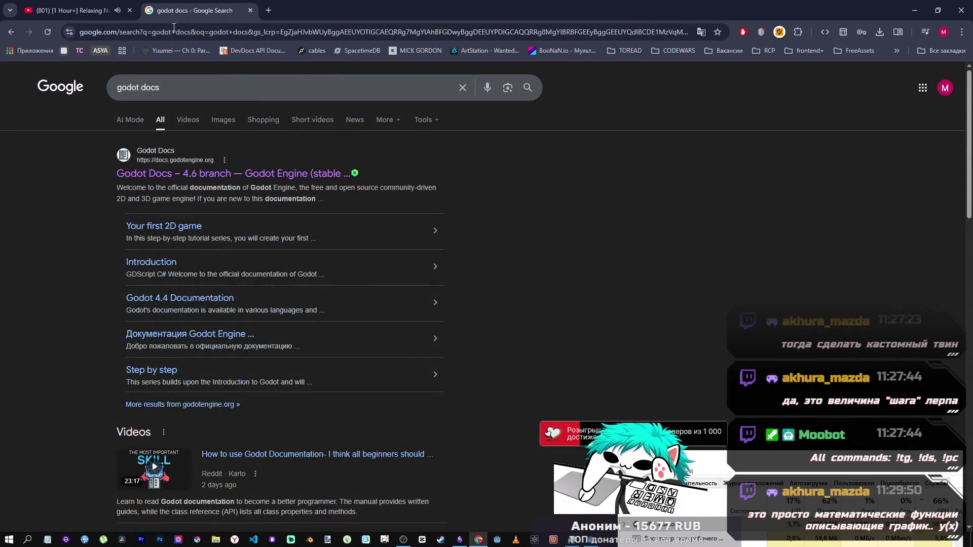
mouse_move(595, 543)
left_click(577, 492)
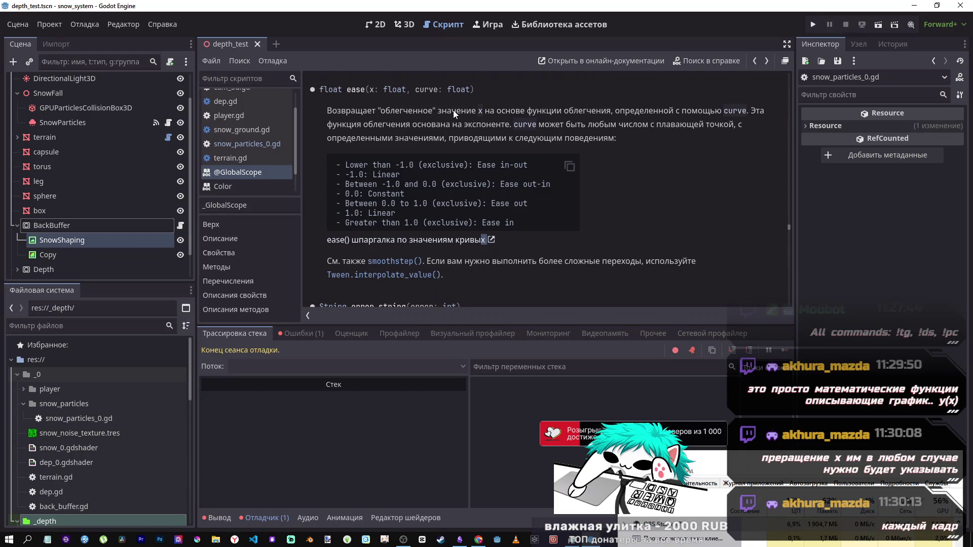
scroll(421, 139, "down", 2)
scroll(425, 162, "down", 3)
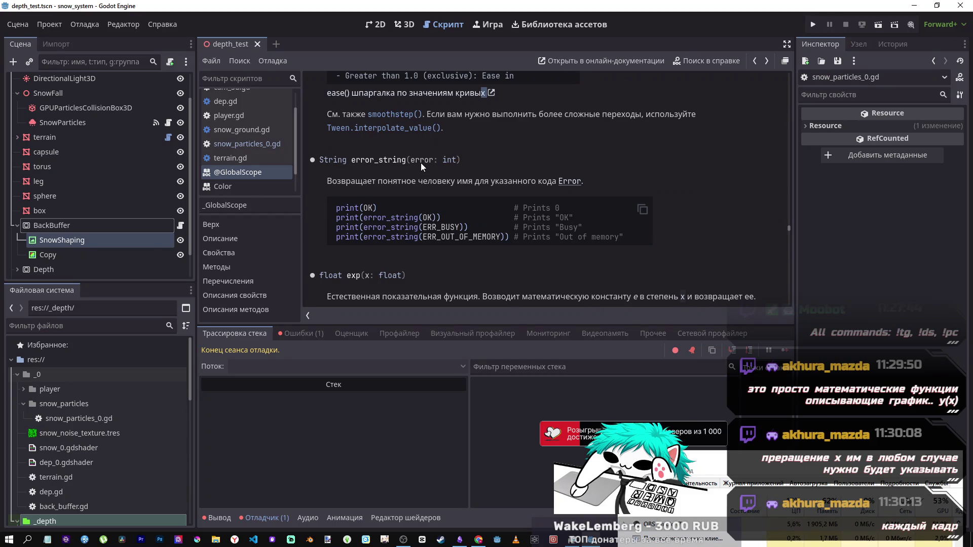
scroll(421, 163, "up", 3)
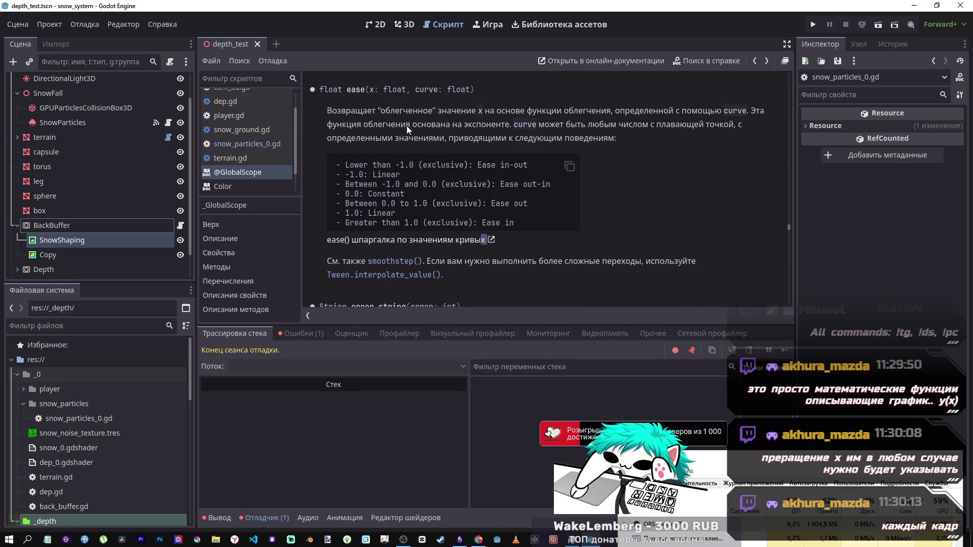
left_click_drag(476, 92, 346, 90)
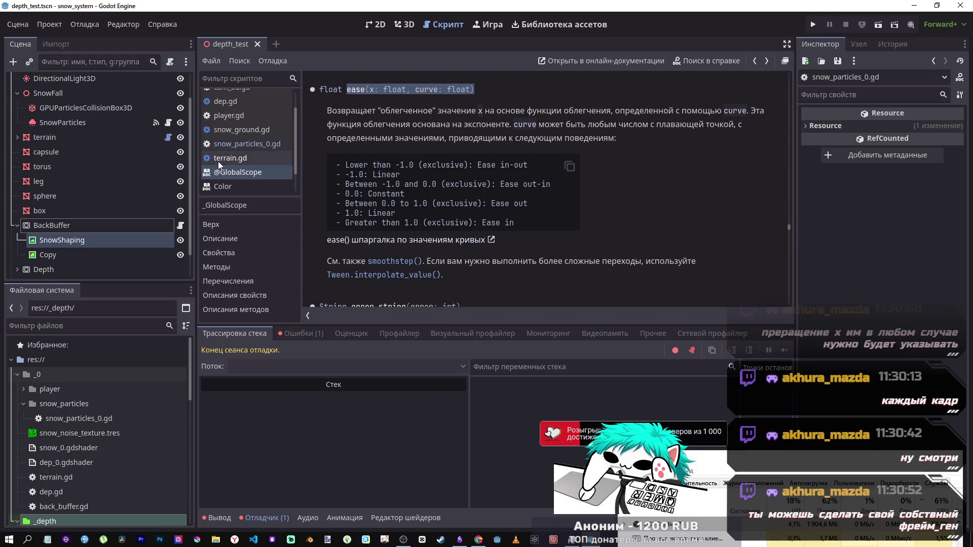
Step: Return to snow_particles_0.gd from the script list and place the caret on blank line 38
left_click(226, 139)
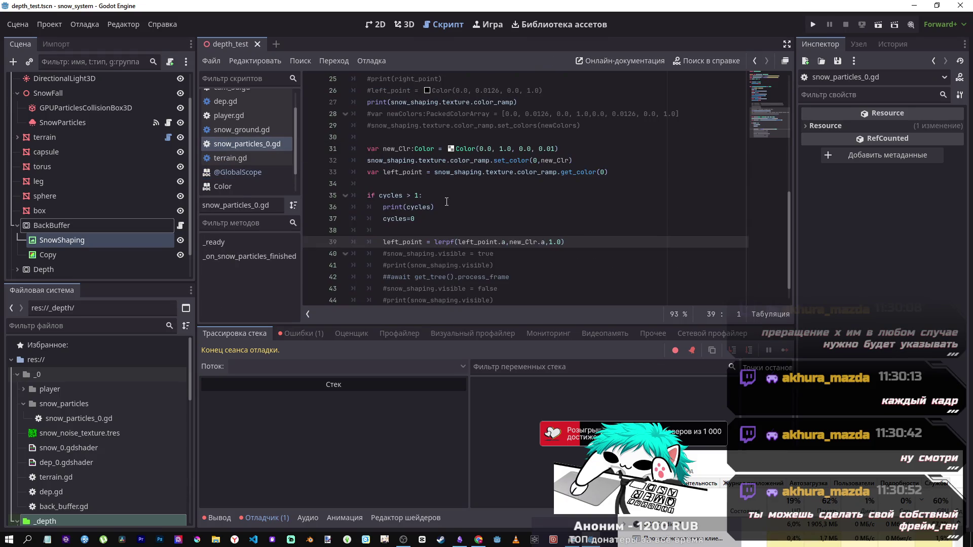
scroll(444, 208, "down", 1)
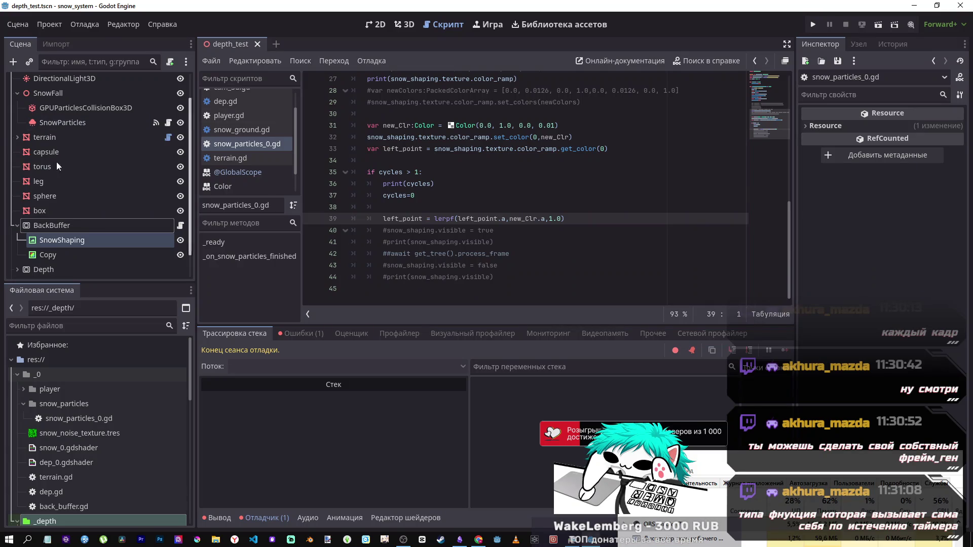
scroll(409, 217, "up", 7)
scroll(410, 217, "down", 7)
mouse_move(408, 217)
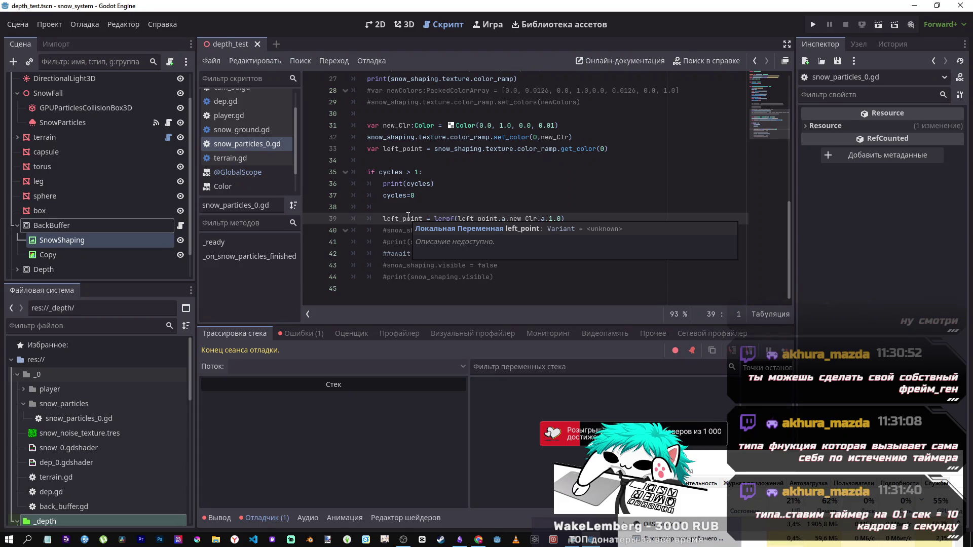
left_click(384, 213)
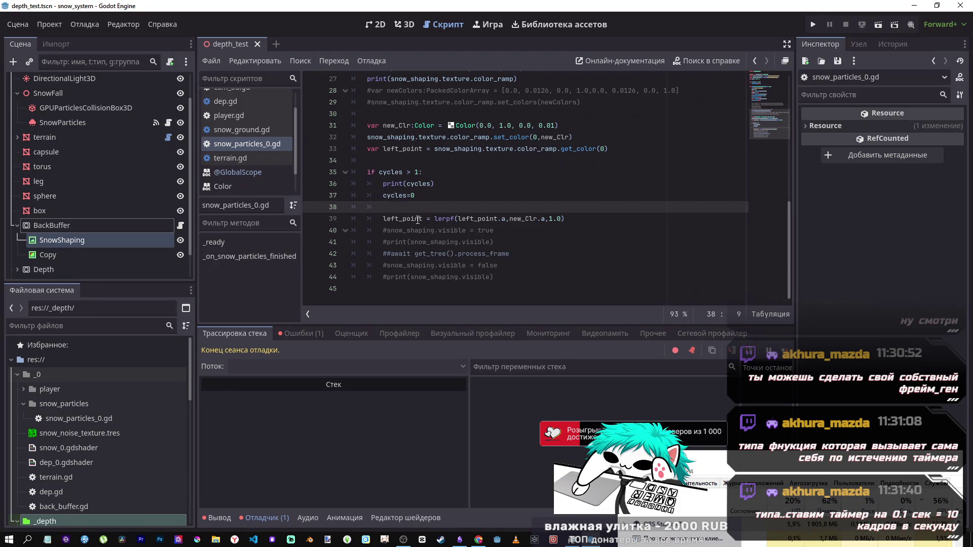
scroll(415, 214, "up", 3)
scroll(414, 214, "down", 2)
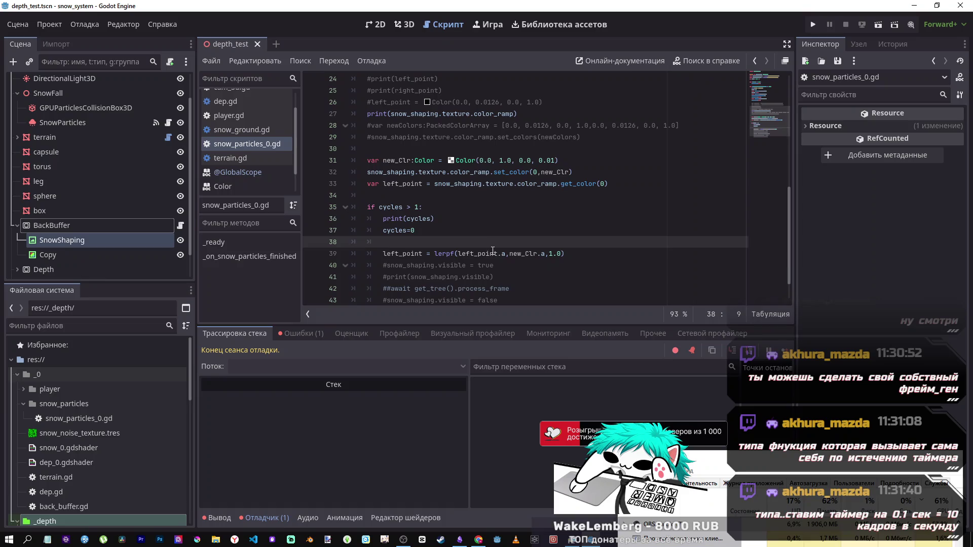
mouse_move(491, 248)
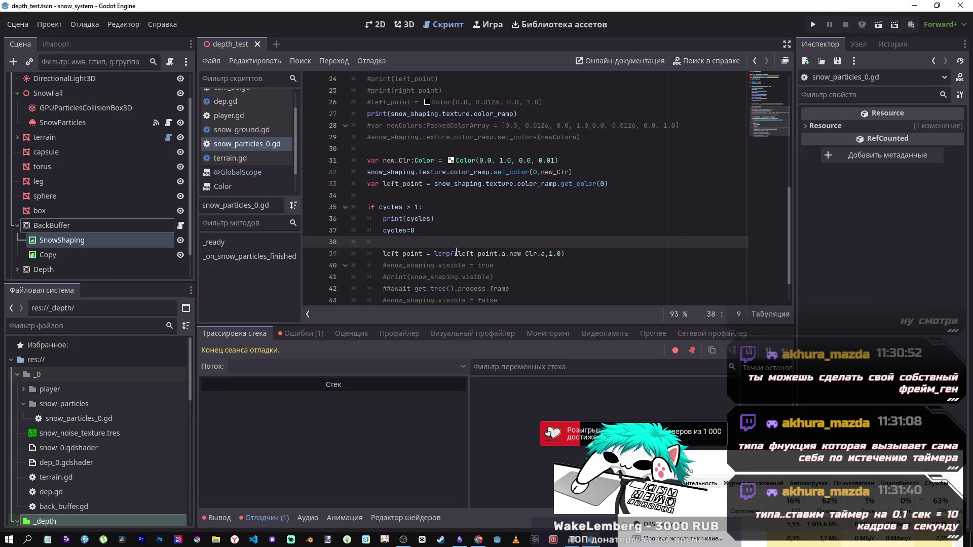
Step: Open lerpf's help from line 39 and follow the link to the smoothstep() description
left_click(451, 253)
left_click(446, 251, "ctrl")
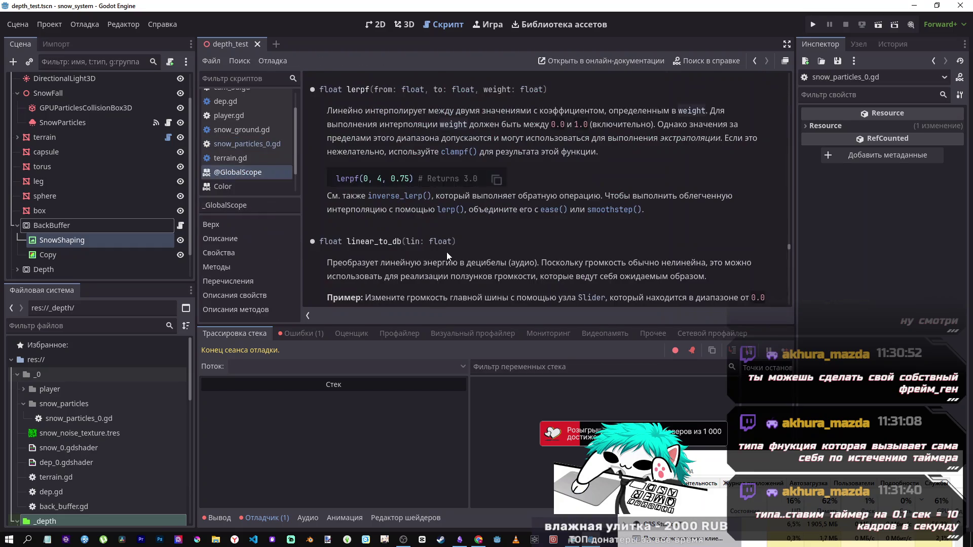
left_click(595, 209)
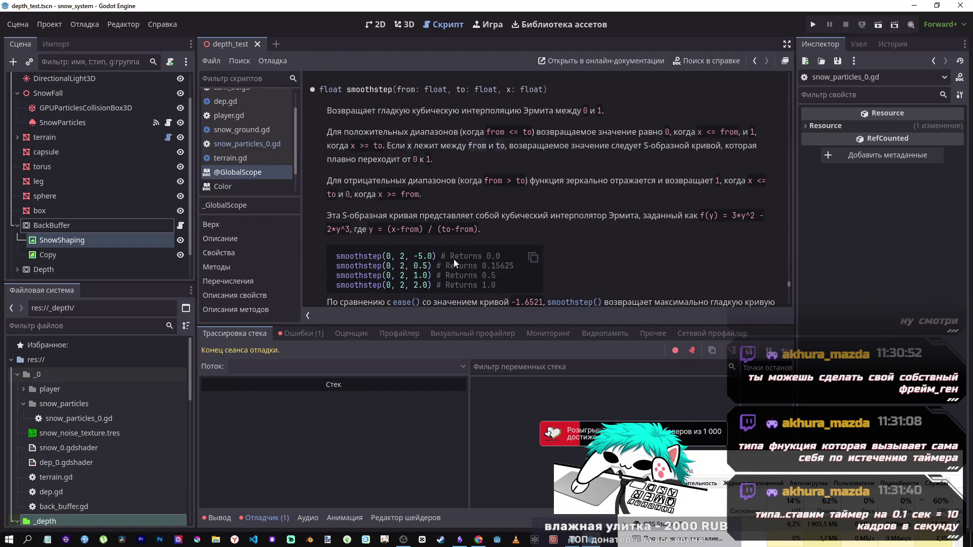
scroll(451, 258, "down", 5)
scroll(445, 257, "up", 3)
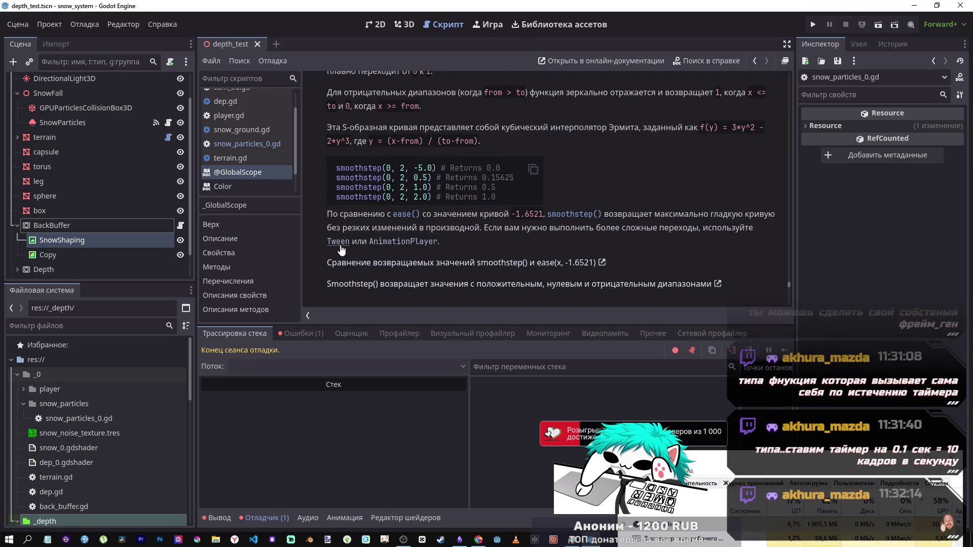
scroll(411, 261, "down", 4)
scroll(411, 261, "up", 10)
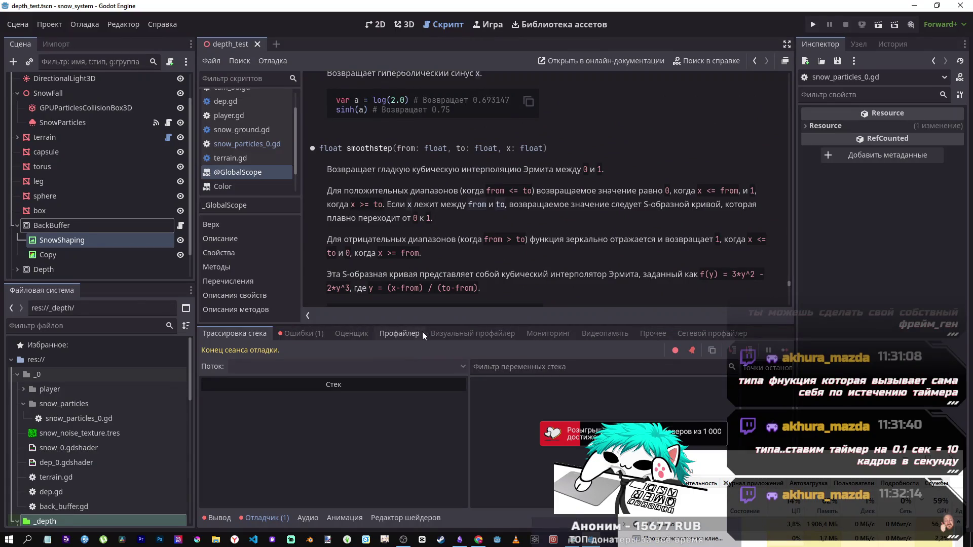
Step: Search the help page for 'ease', open ease(), then follow through to Tween.interpolate_value()
key("ctrl+f")
type("ease")
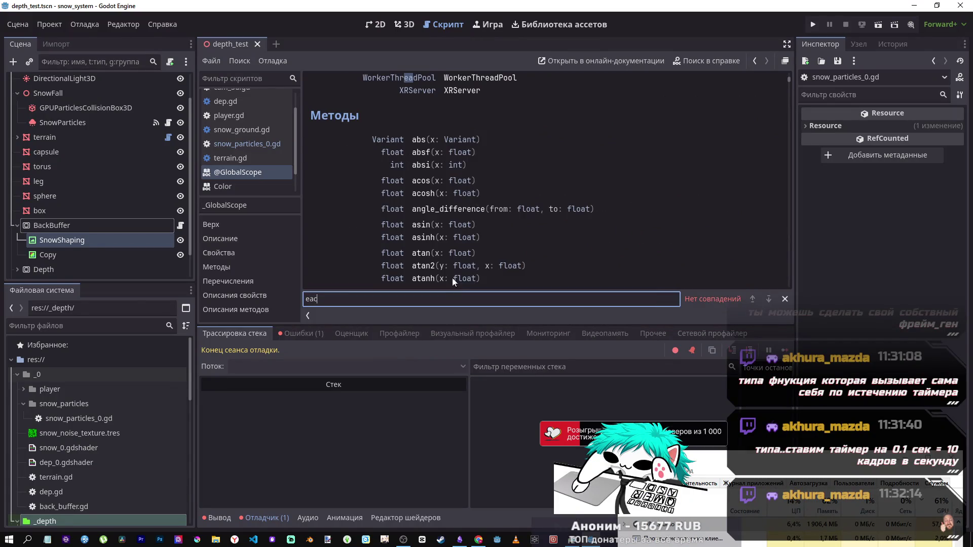
left_click(421, 79)
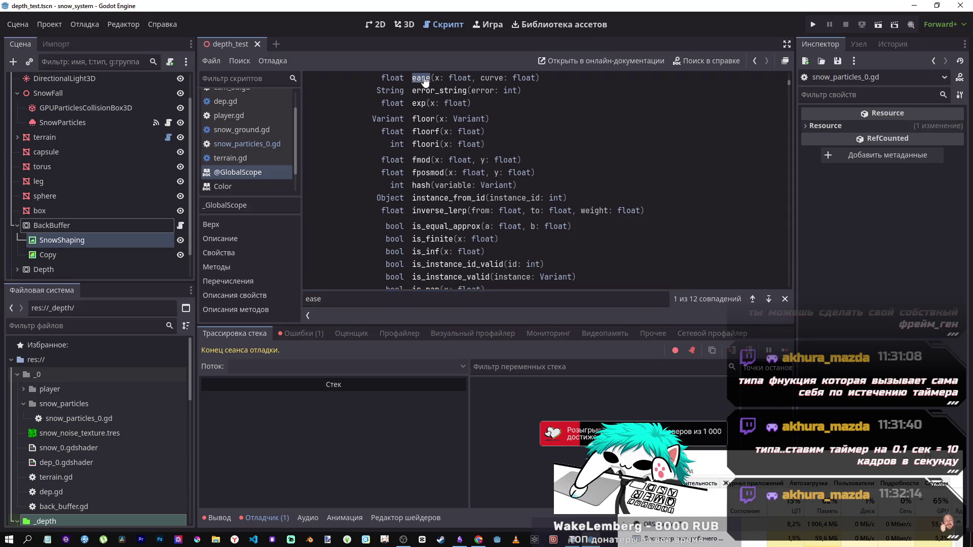
left_click(381, 276)
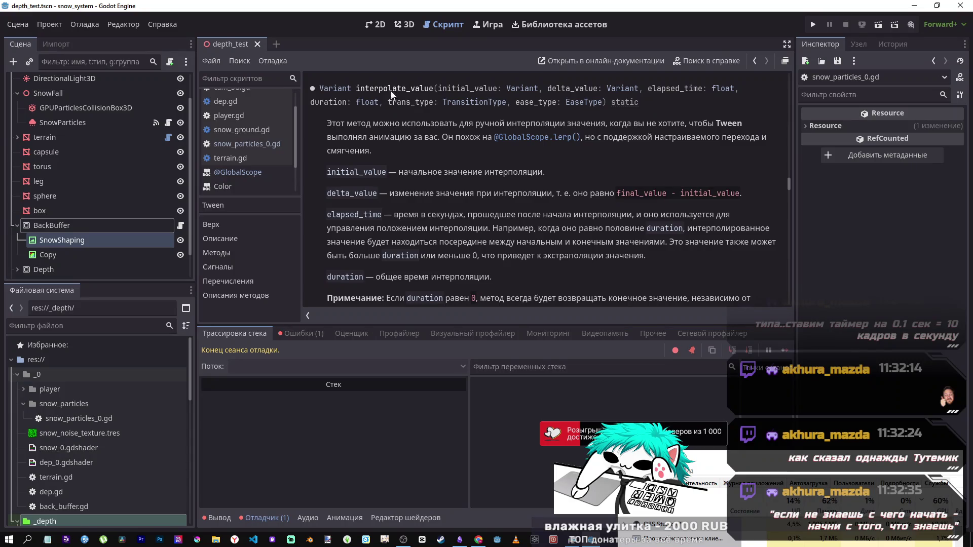
Step: Read through the Tween interpolate_value() page, then go back to snow_particles_0.gd
scroll(378, 167, "down", 1)
scroll(375, 168, "down", 3)
scroll(374, 168, "up", 7)
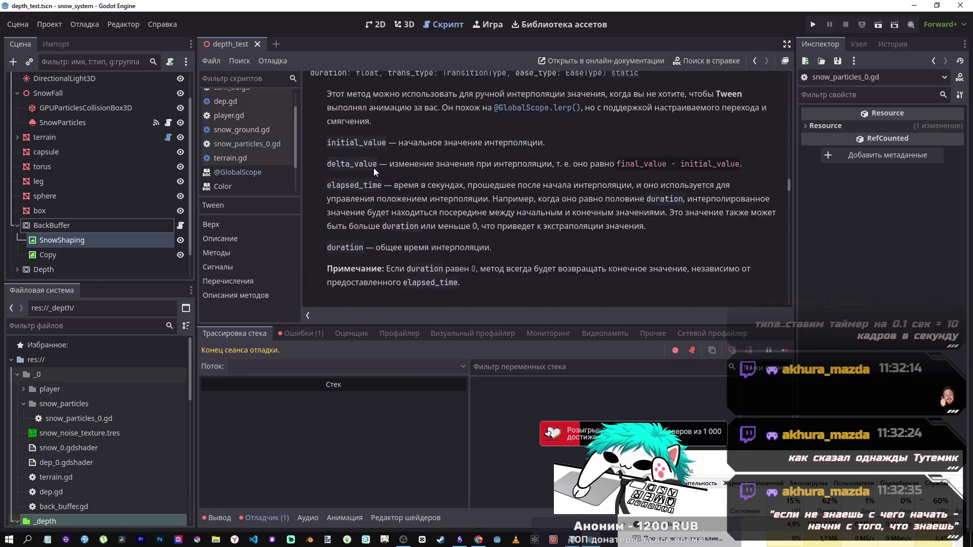
scroll(373, 165, "down", 2)
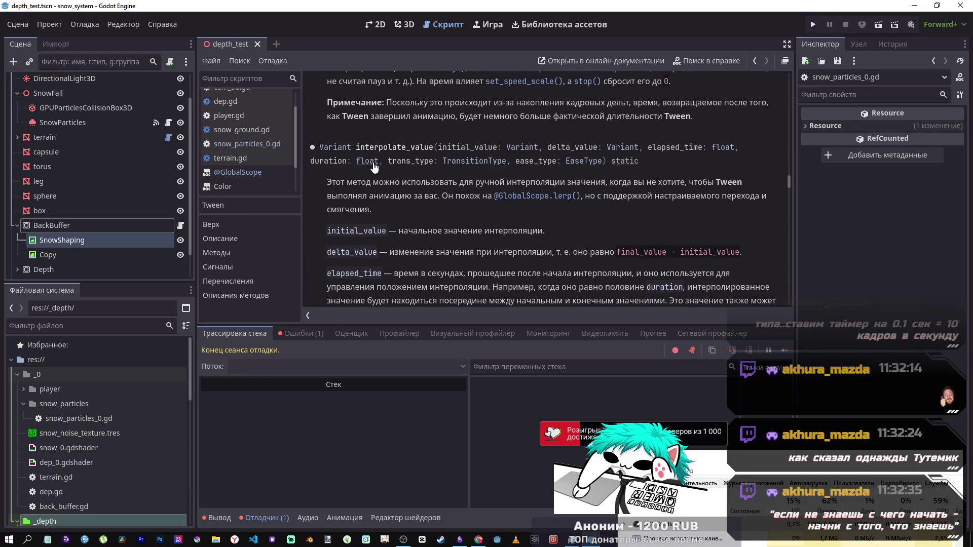
scroll(374, 163, "up", 2)
scroll(374, 162, "down", 3)
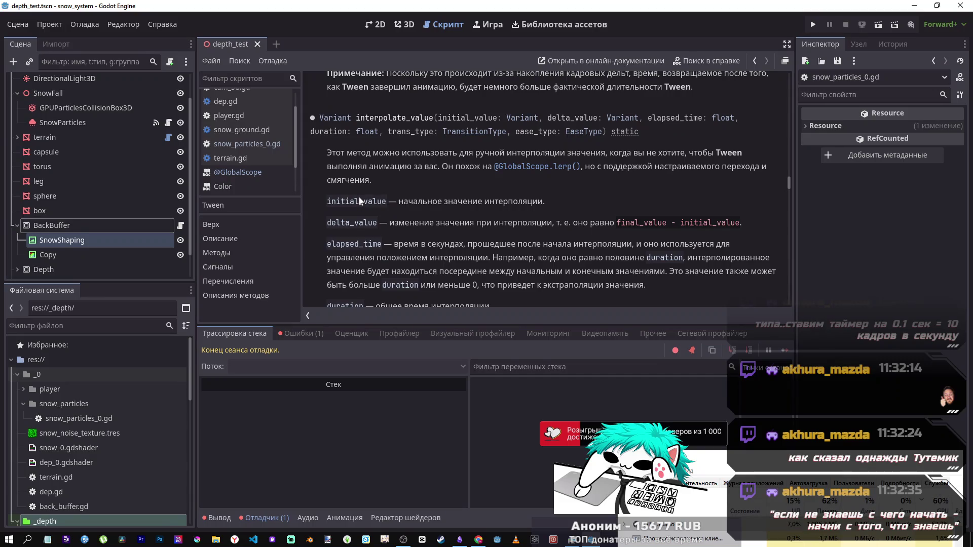
scroll(359, 197, "down", 8)
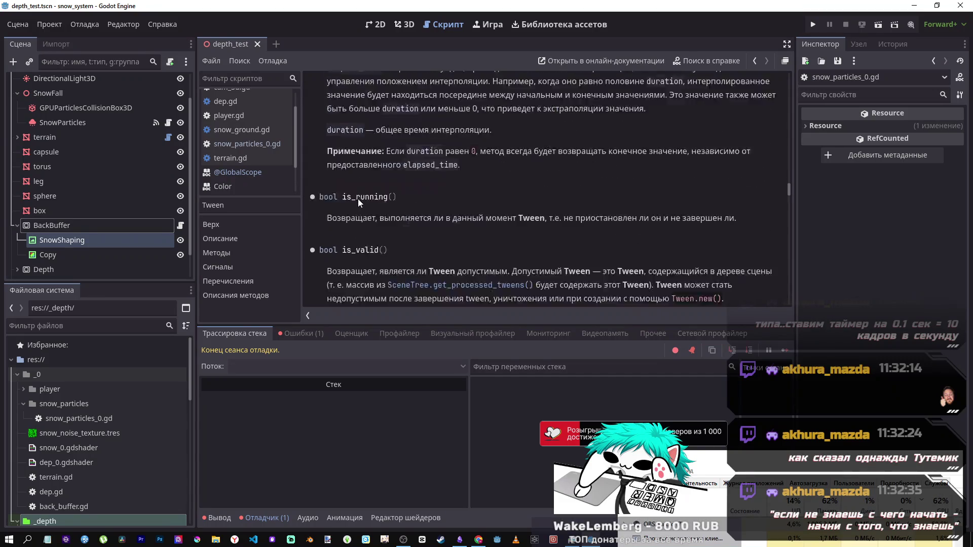
scroll(356, 203, "up", 6)
scroll(357, 212, "down", 5)
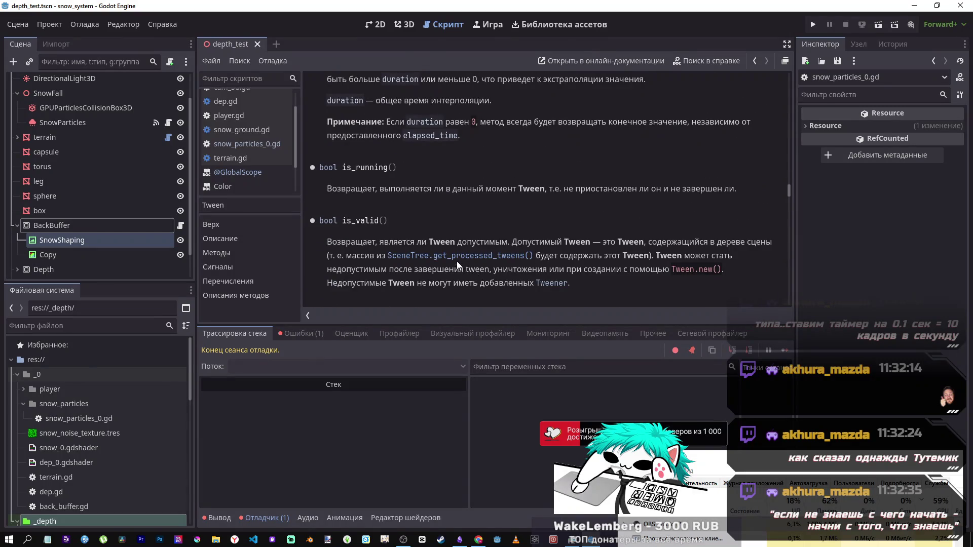
scroll(452, 259, "up", 6)
scroll(435, 249, "down", 6)
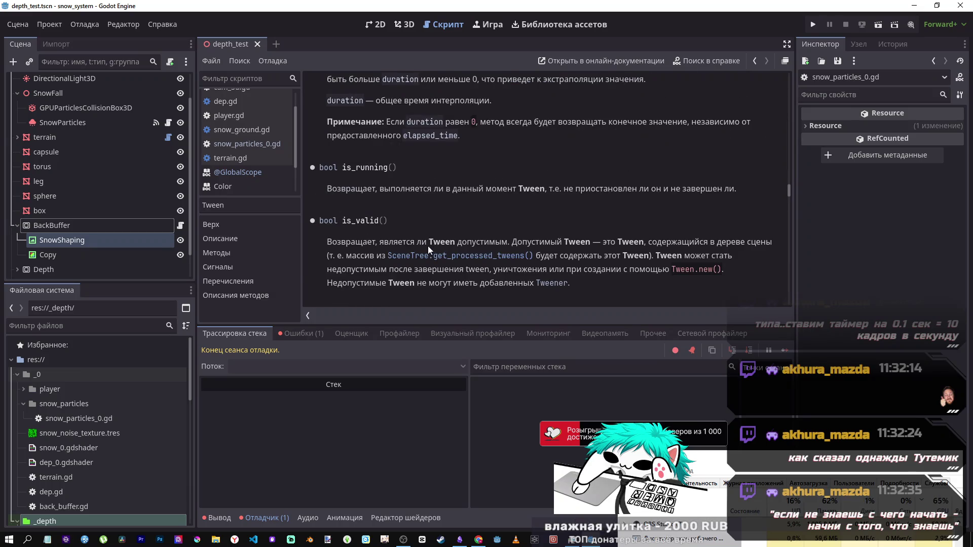
scroll(428, 245, "down", 3)
scroll(412, 248, "down", 4)
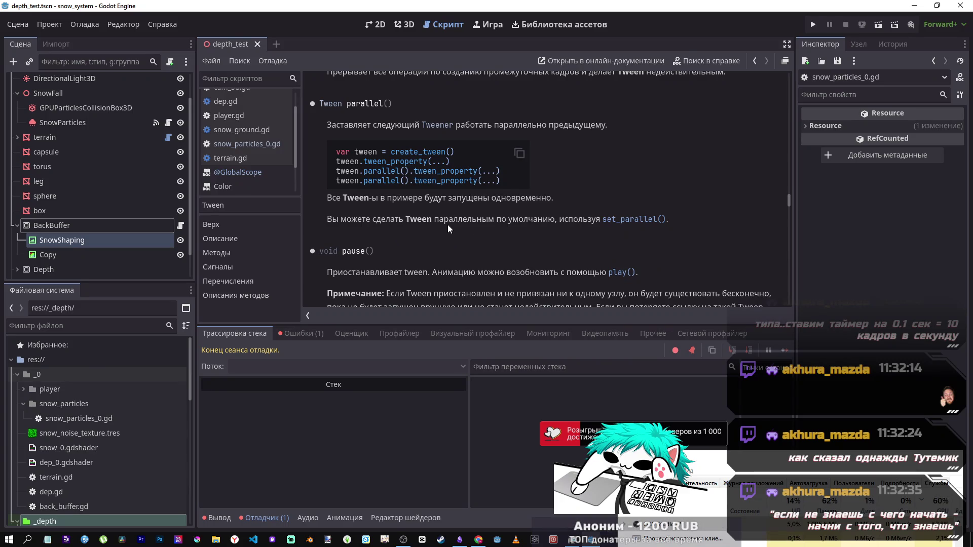
left_click(755, 62)
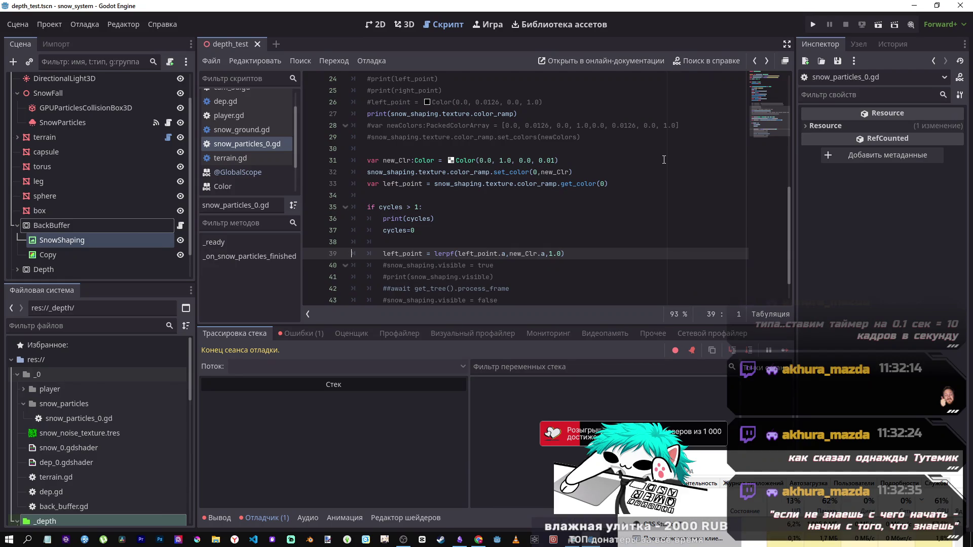
left_click(550, 253)
left_click_drag(551, 253, 562, 253)
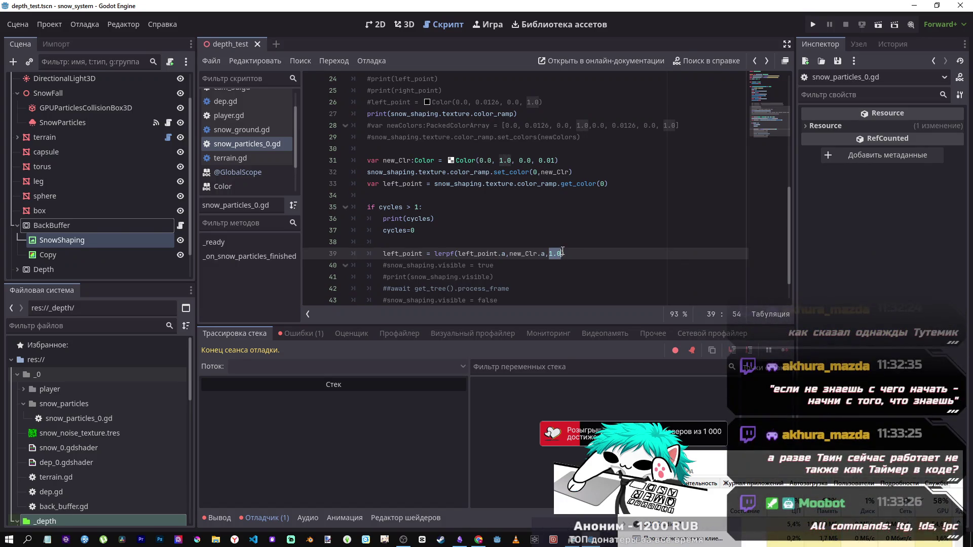
scroll(563, 252, "up", 5)
scroll(562, 251, "up", 3)
scroll(568, 249, "down", 9)
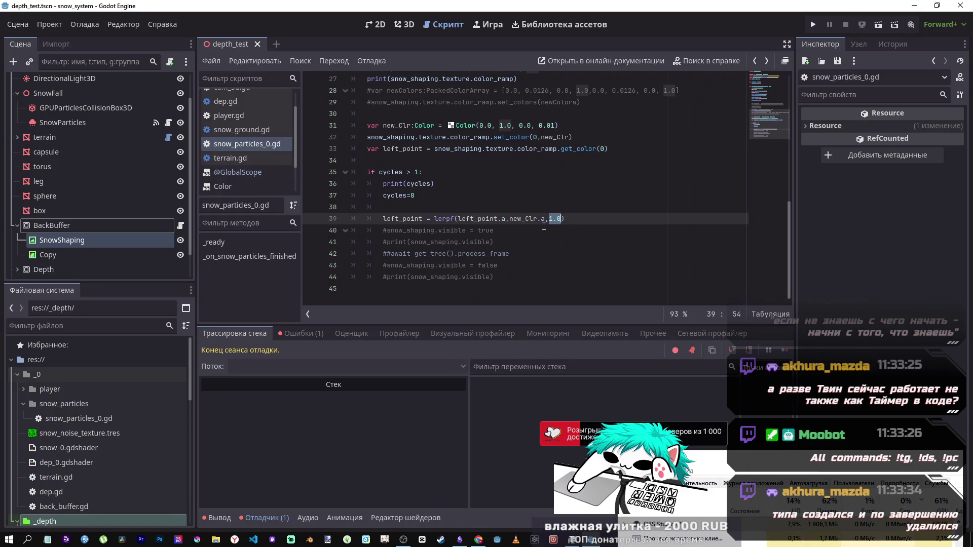
type("a")
left_click(522, 231)
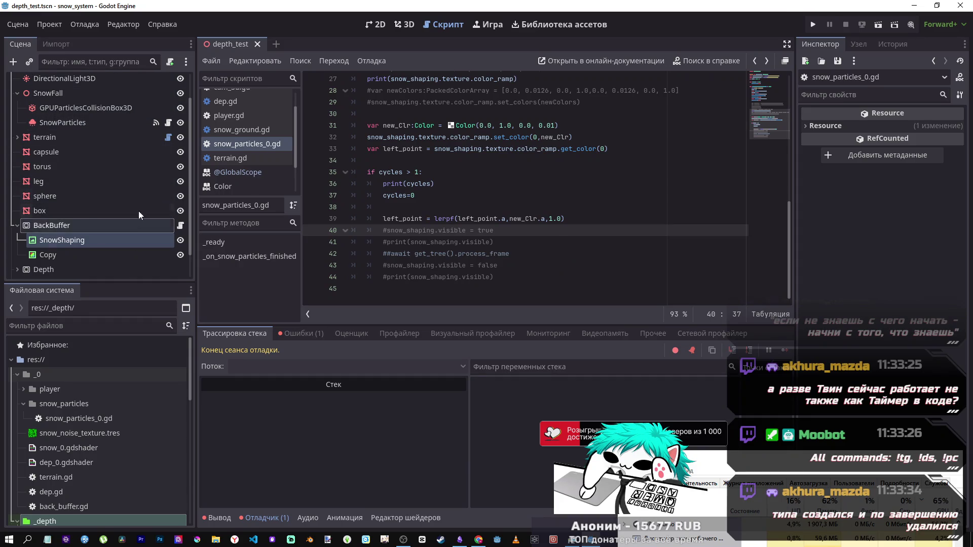
left_click(474, 230)
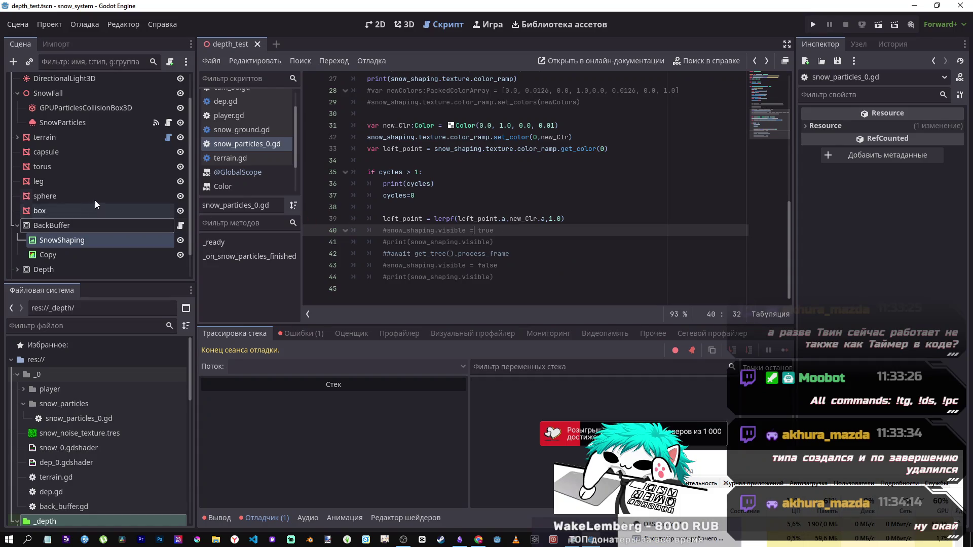
scroll(138, 183, "up", 2)
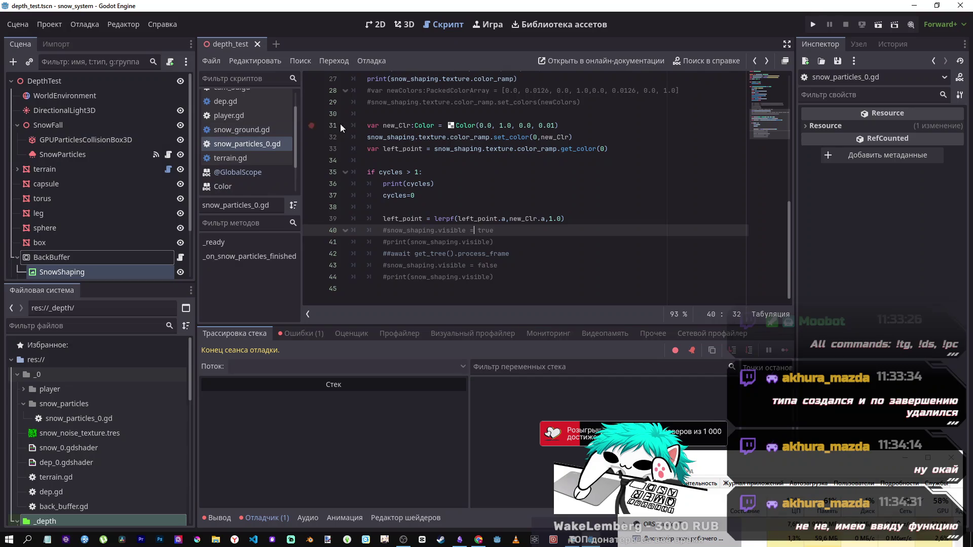
mouse_move(433, 139)
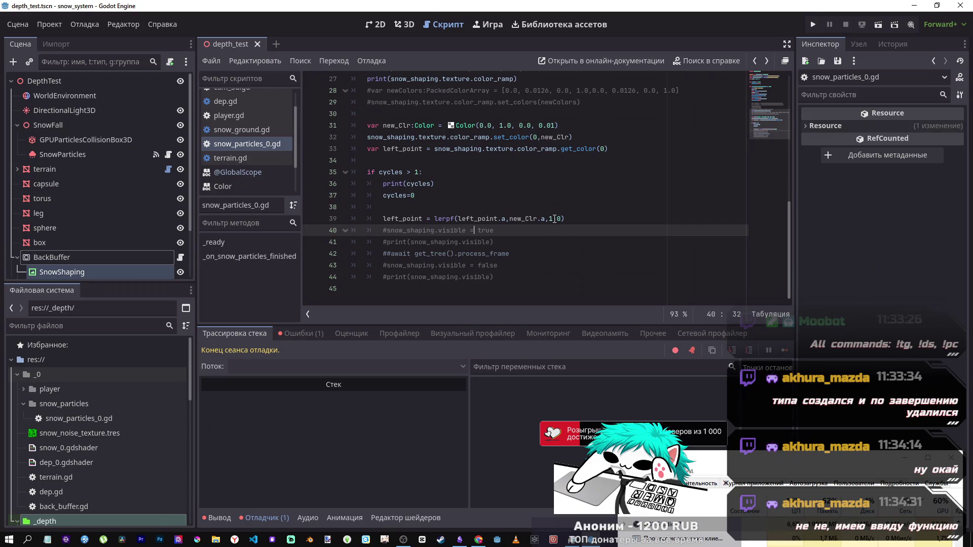
scroll(542, 221, "up", 2)
scroll(536, 222, "down", 2)
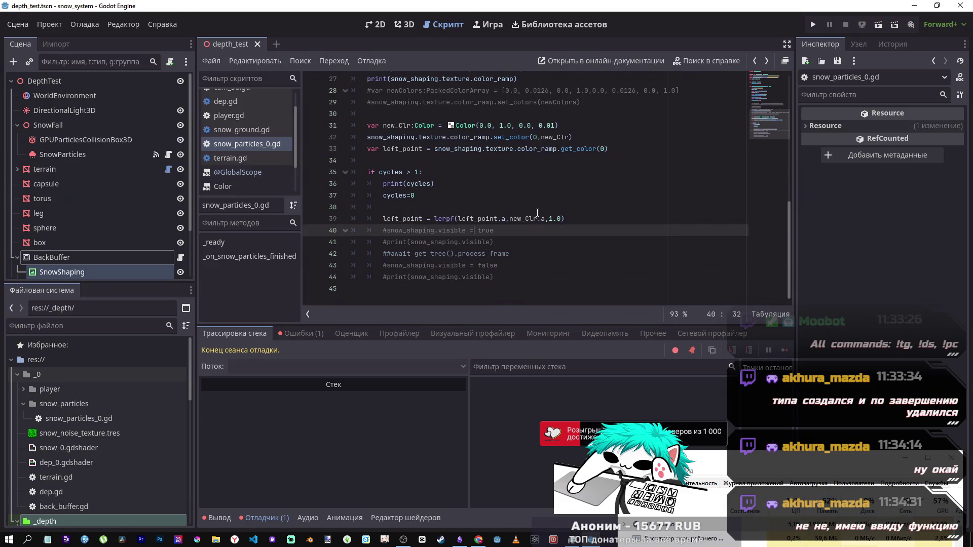
left_click(490, 242)
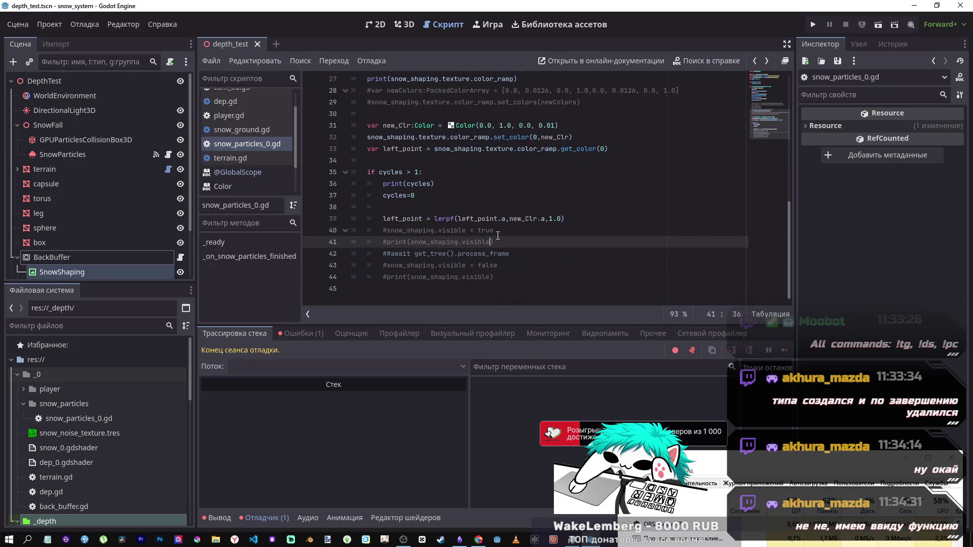
left_click(499, 265)
left_click(592, 221)
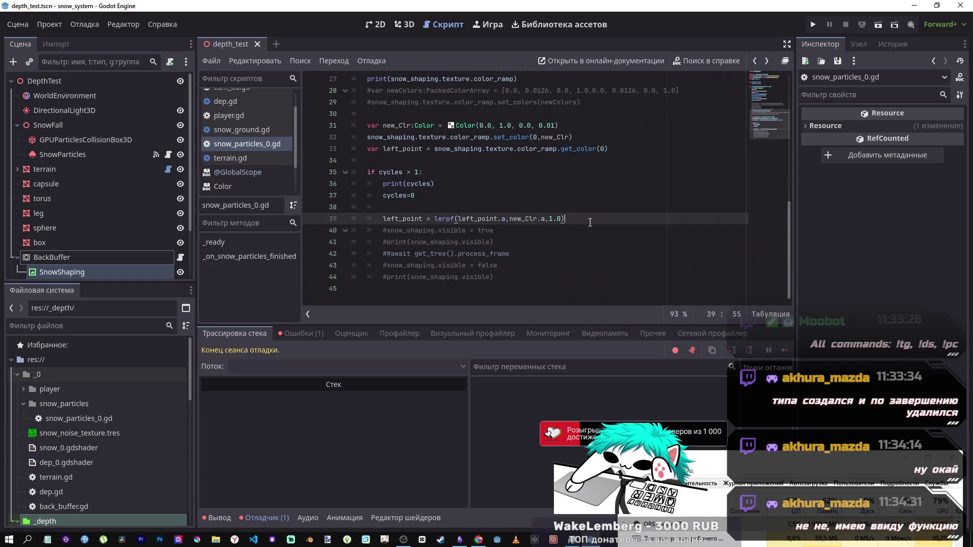
key("Return")
type("snow_shaping.visible = false")
Step: Add an empty line after snow_shaping.visible = false and select that new line
key("Return")
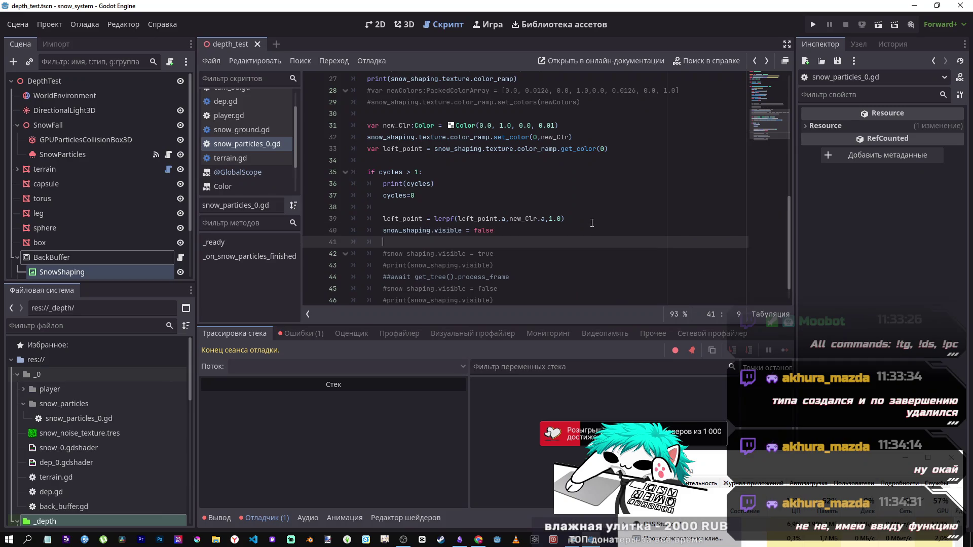
scroll(566, 196, "up", 1)
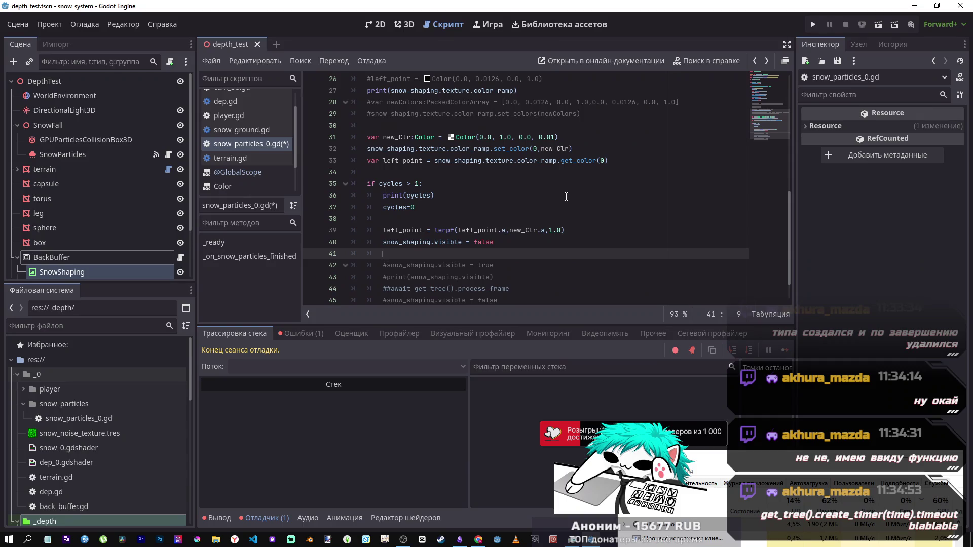
left_click_drag(495, 241, 383, 243)
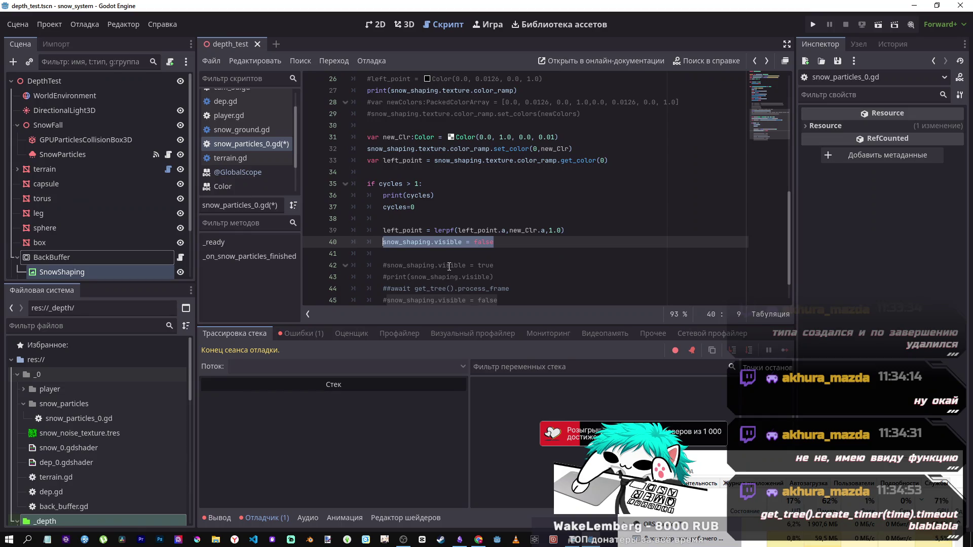